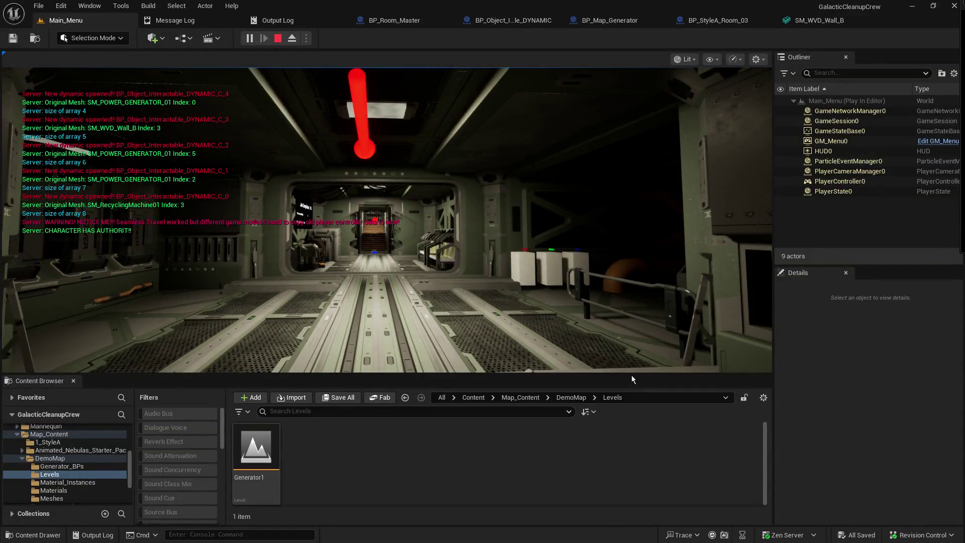
Enlarge the Play-in-Editor viewport taller and wider and give the running game input control.
drag(632, 376, 632, 443)
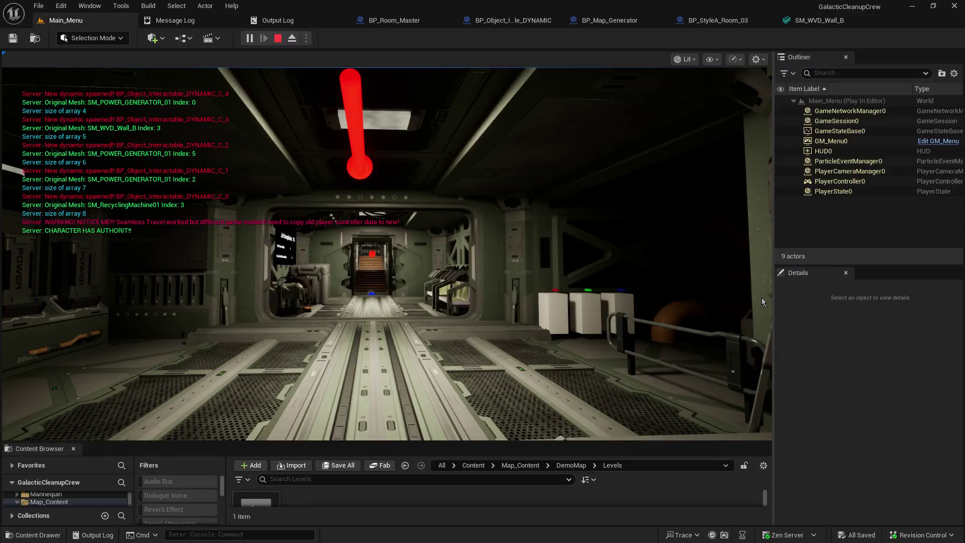
drag(772, 297, 866, 297)
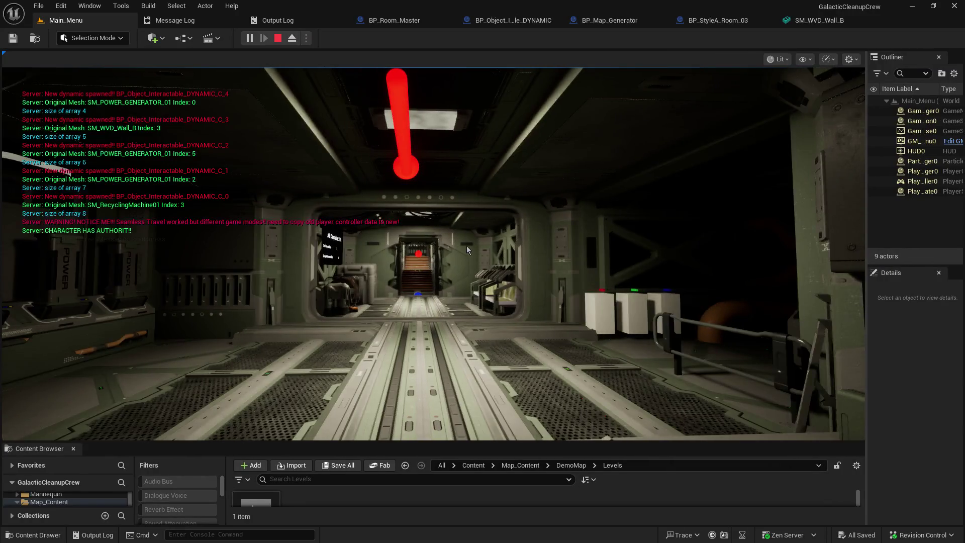
click(490, 257)
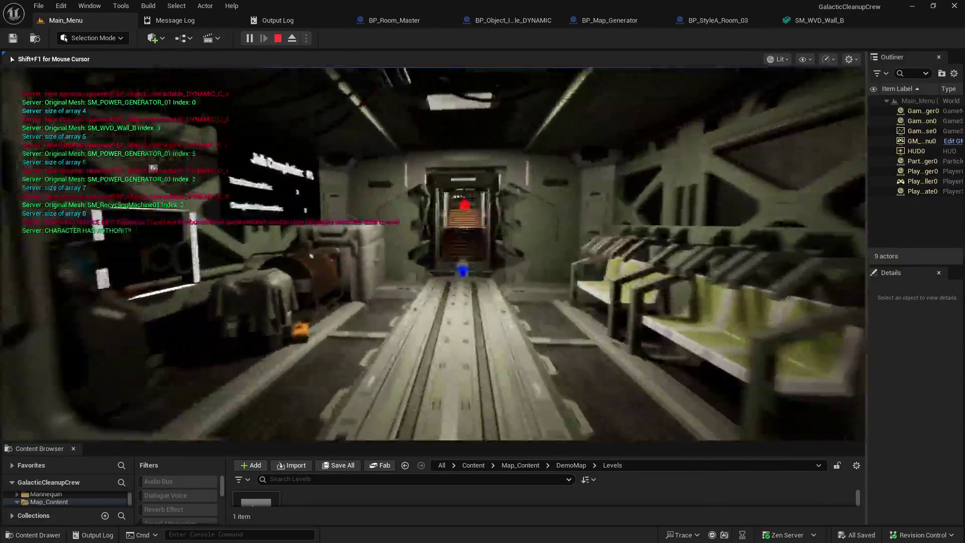
Walk the player down the corridor and up the orange-lit stairs to the highlighted machine.
key(w)
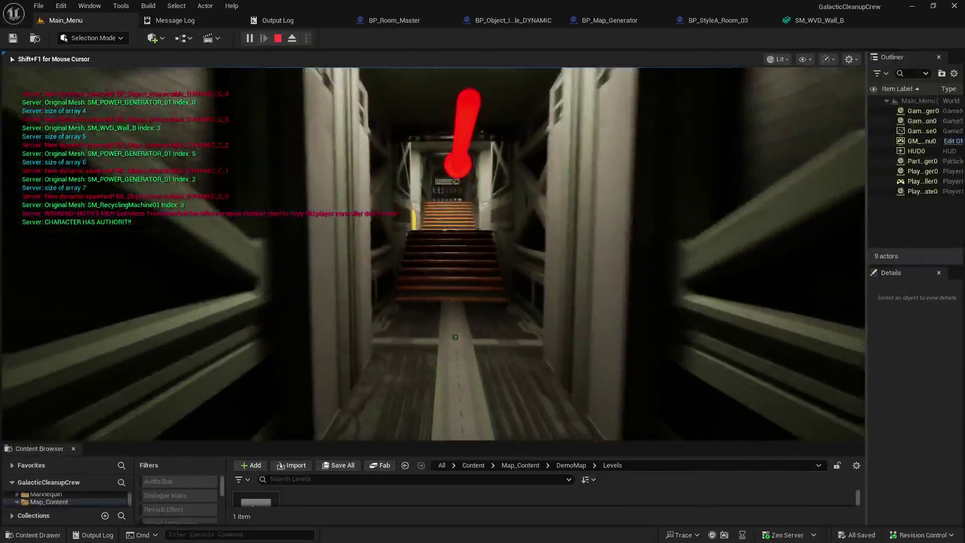
key(w)
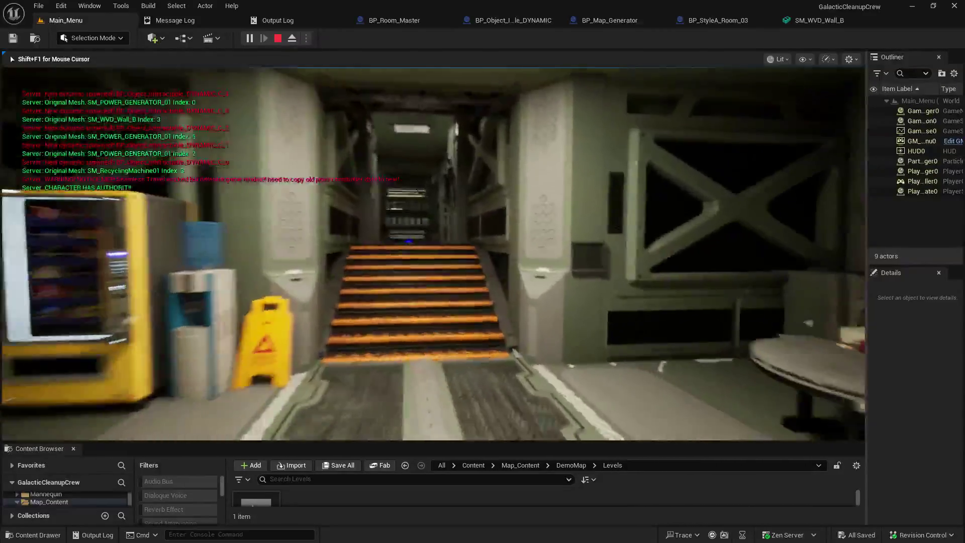
key(w)
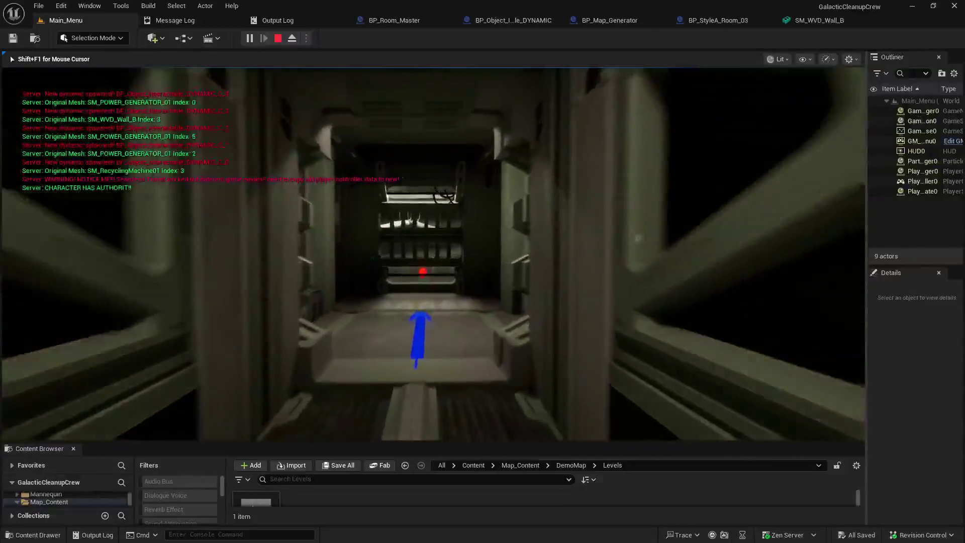
key(w)
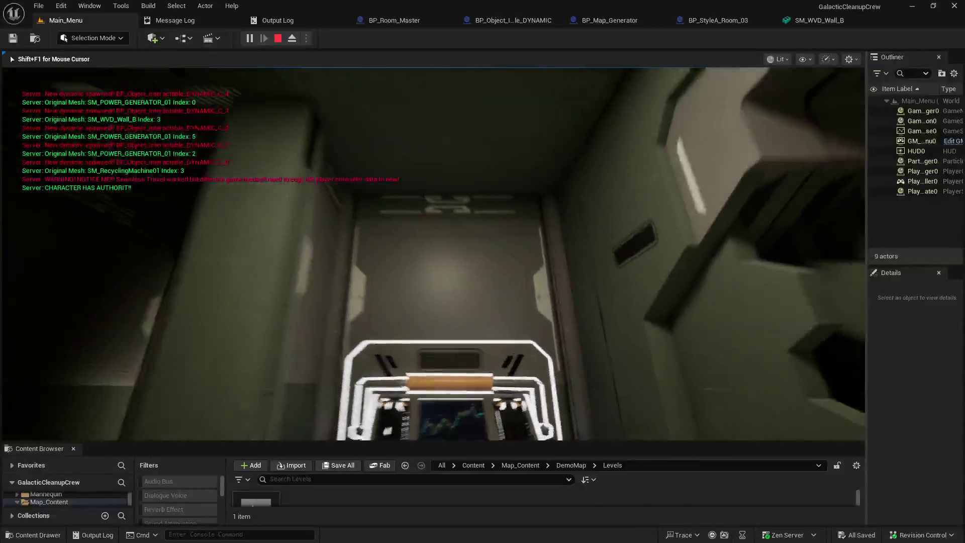
key(w)
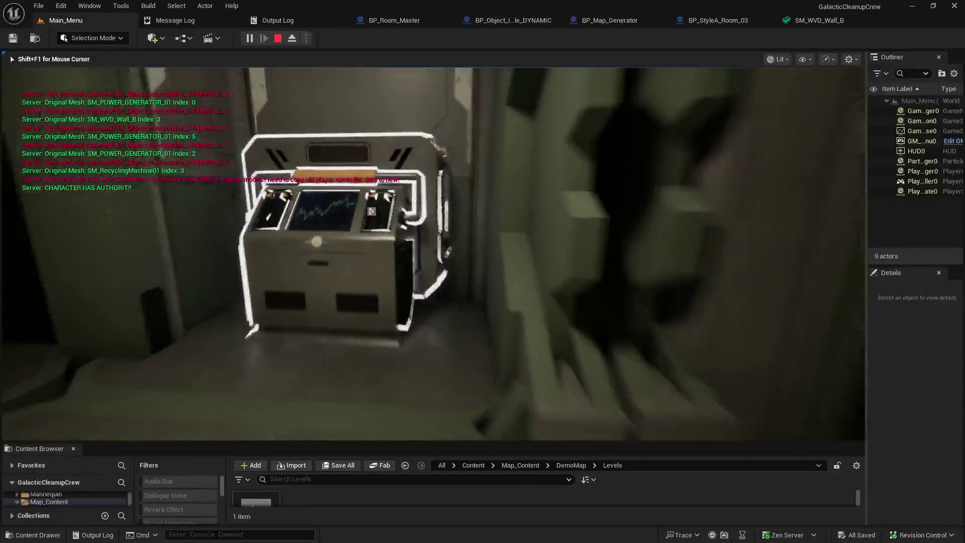
key(s)
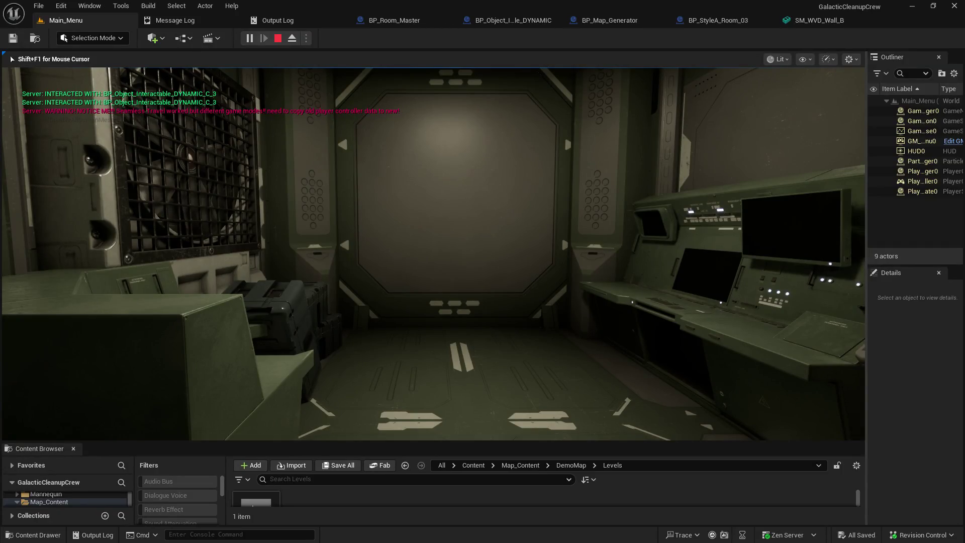
Eject from the player into the free editor camera with F8, then return control to the game.
key(F8)
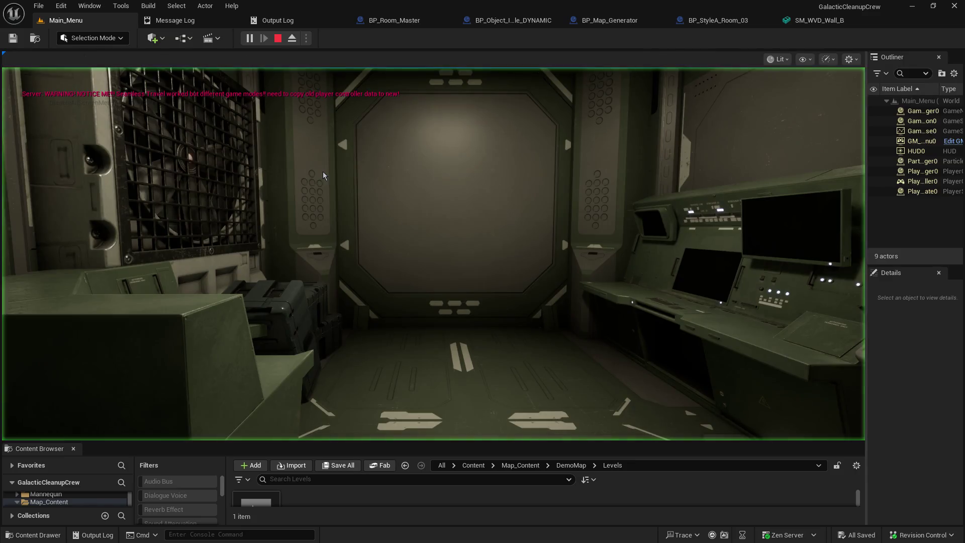
click(323, 176)
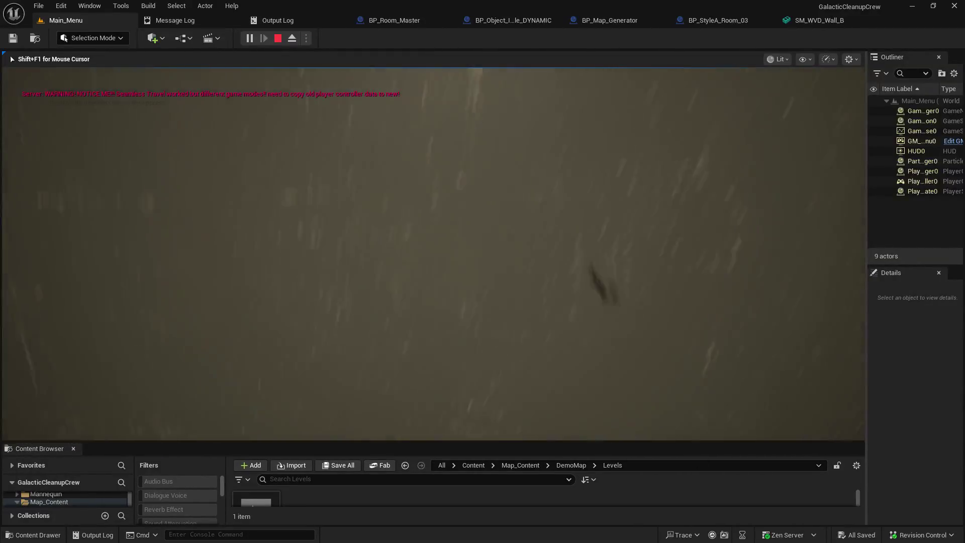
Walk the player through the corridors past the Xeno-Console, then reposition the new Notepad window.
key(w)
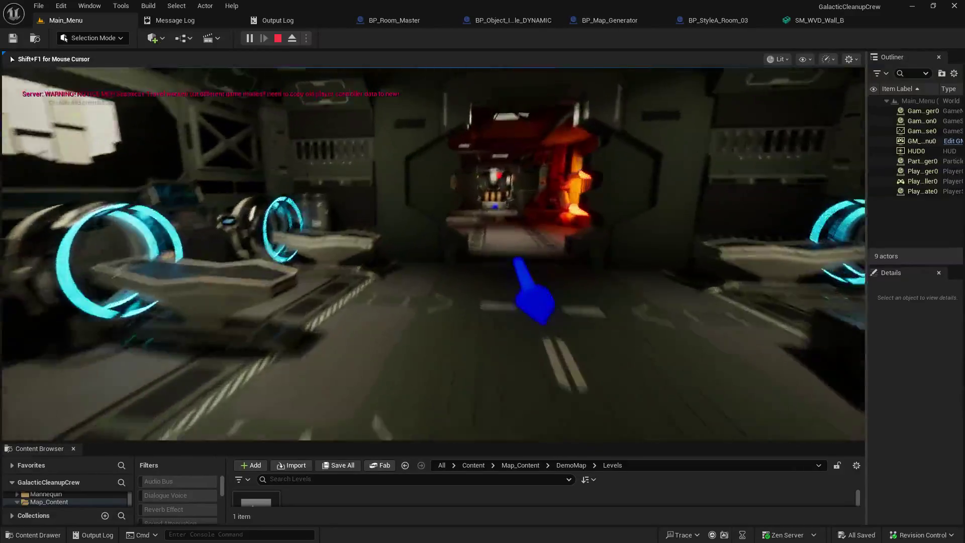
key(w)
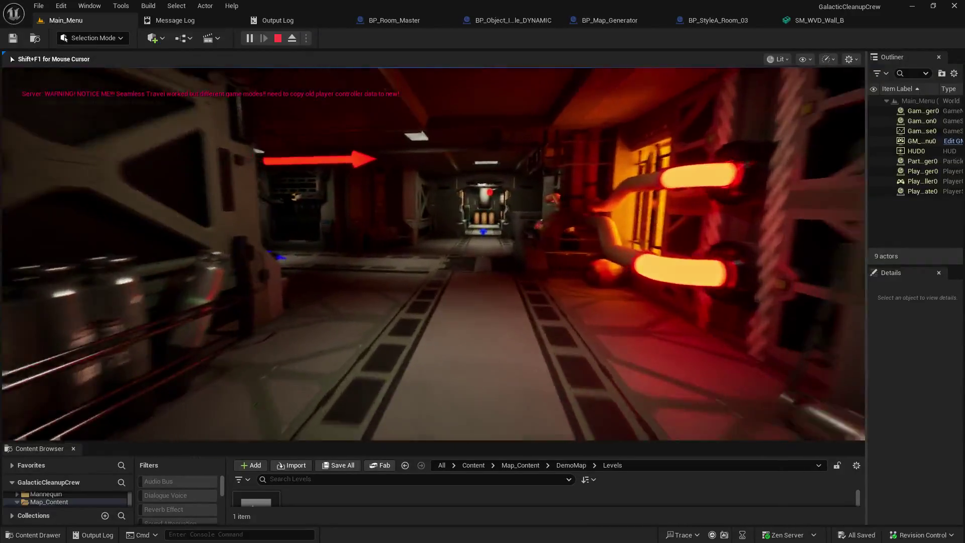
key(w)
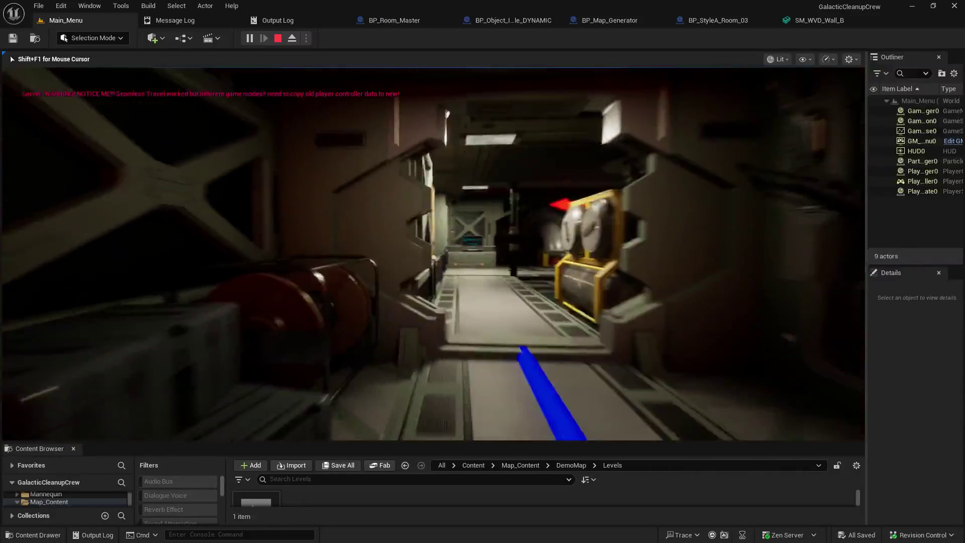
key(w)
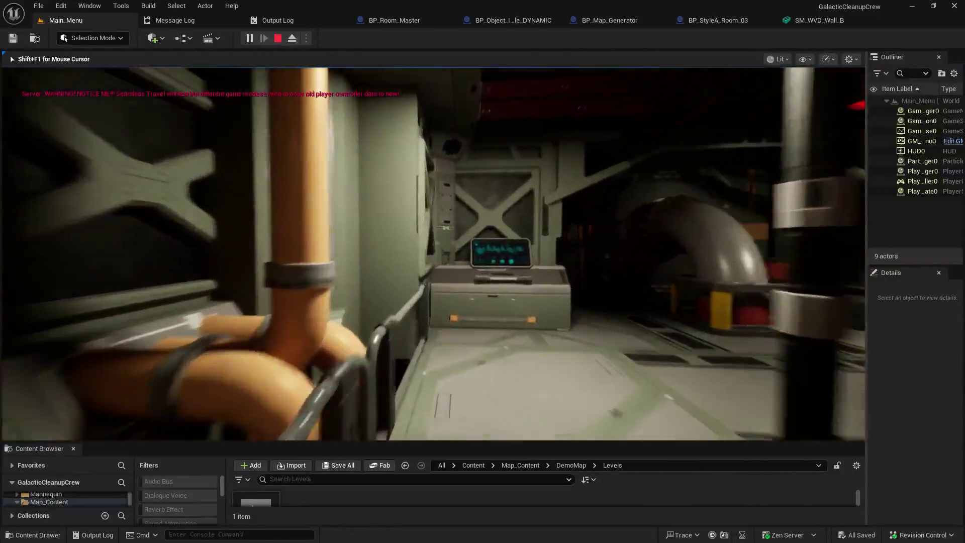
key(w)
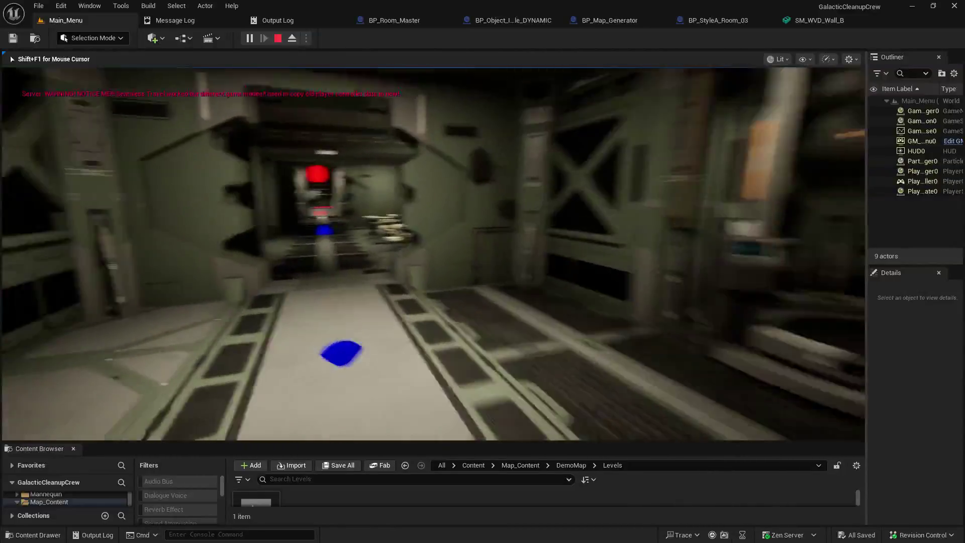
key(w)
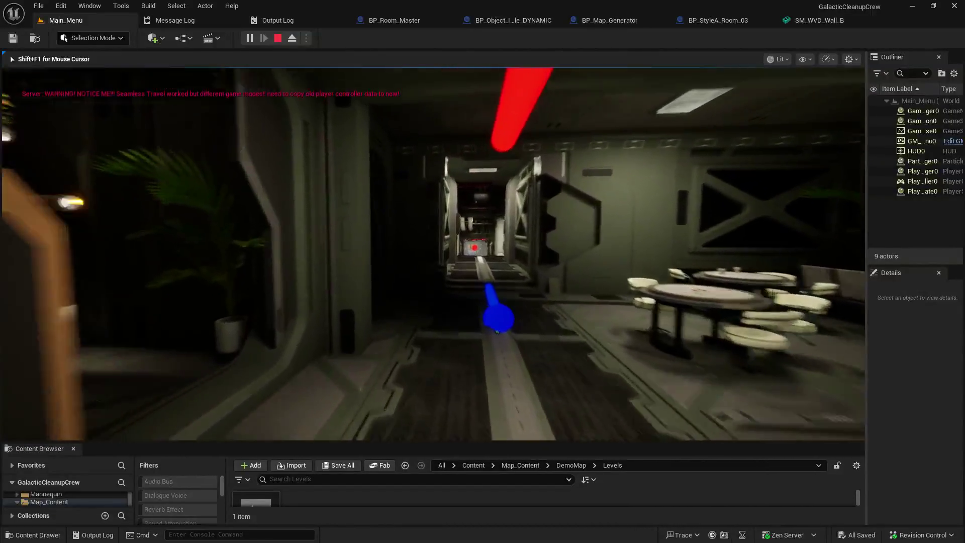
key(w)
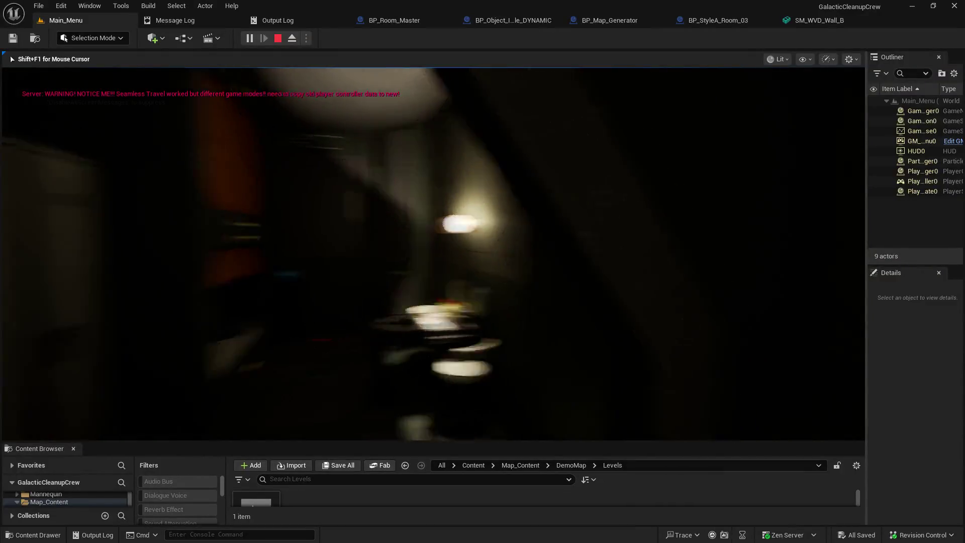
key(w)
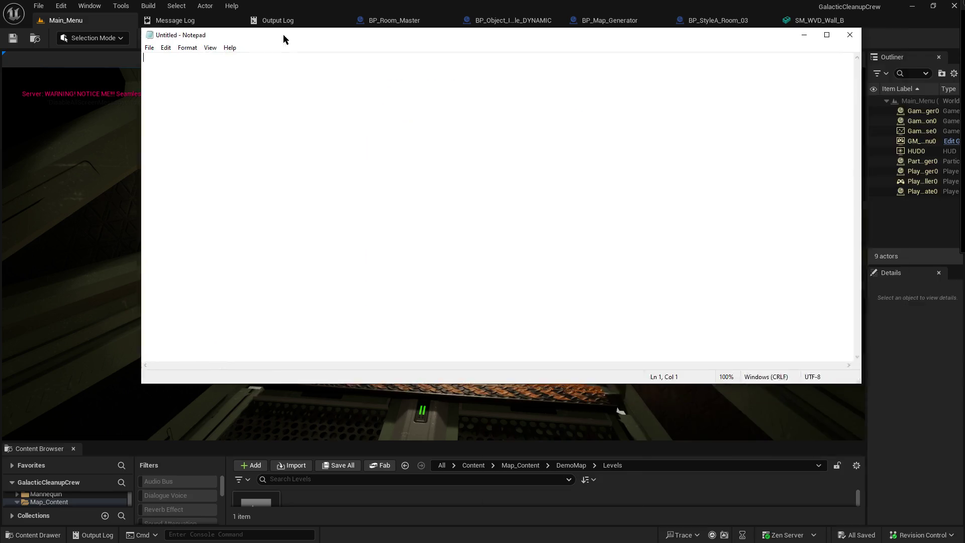
drag(282, 35, 263, 106)
Write the note heading 'GCC To Do' on a single line.
text(To Do)
key(Return)
key(Up)
text(GCC)
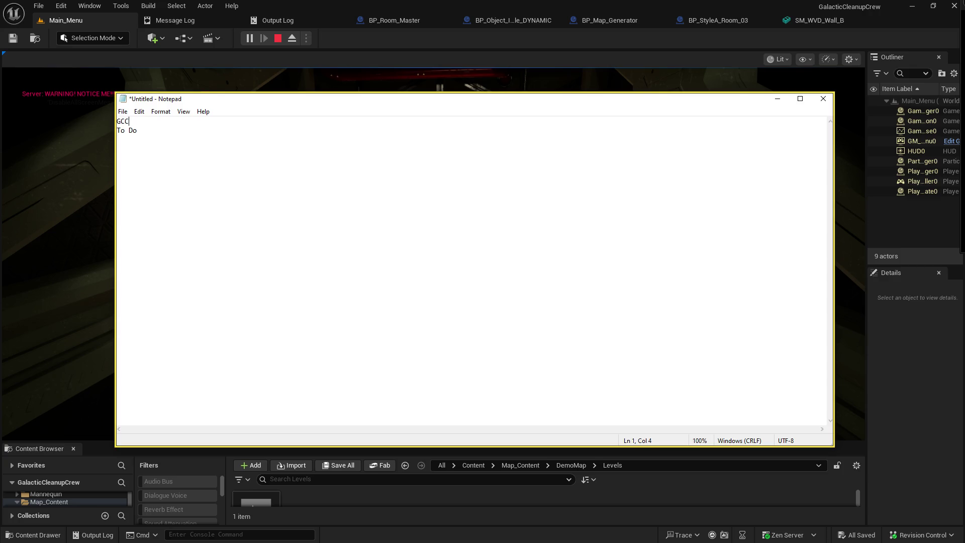
key(BackSpace)
key(Delete)
key(End)
key(Return)
Add a note: change Dynamic Interactable BP to the object's simple mesh collider, not the target sphere.
text(Mofi)
key(BackSpace)
key(BackSpace)
key(BackSpace)
text(Change )
text(Dynamic )
text(Interactable )
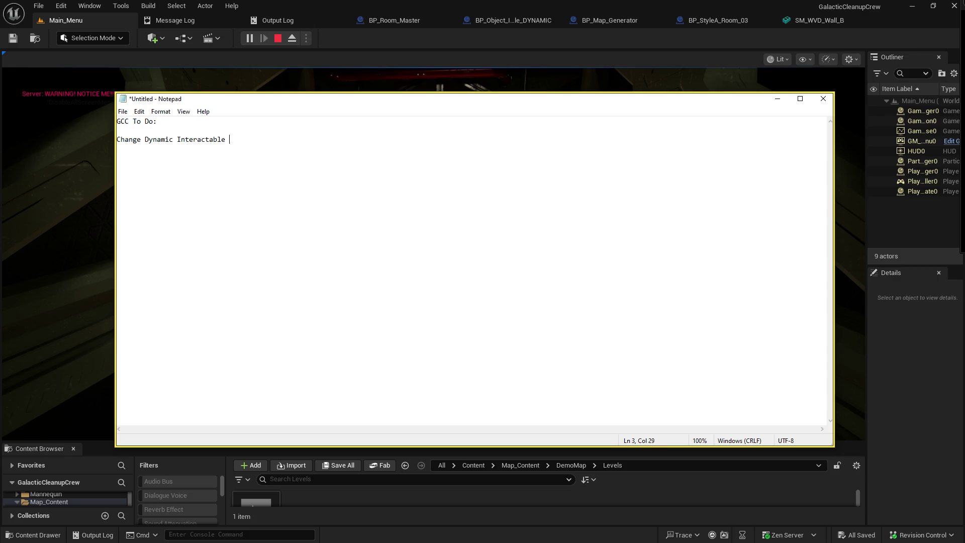
text(BP )
text(to use )
text(si)
text(mplemesh collider of )
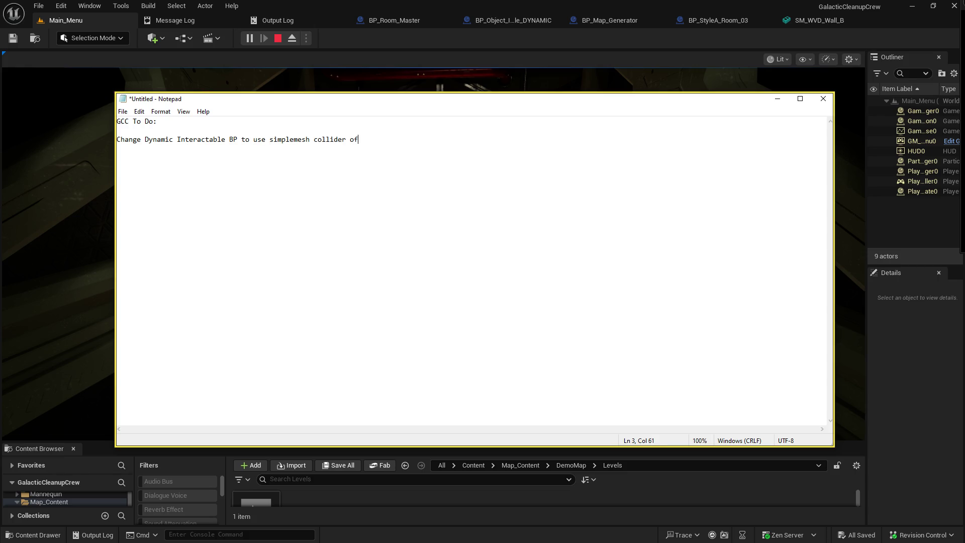
text(the actual o)
text(bject )
text(instead of the se)
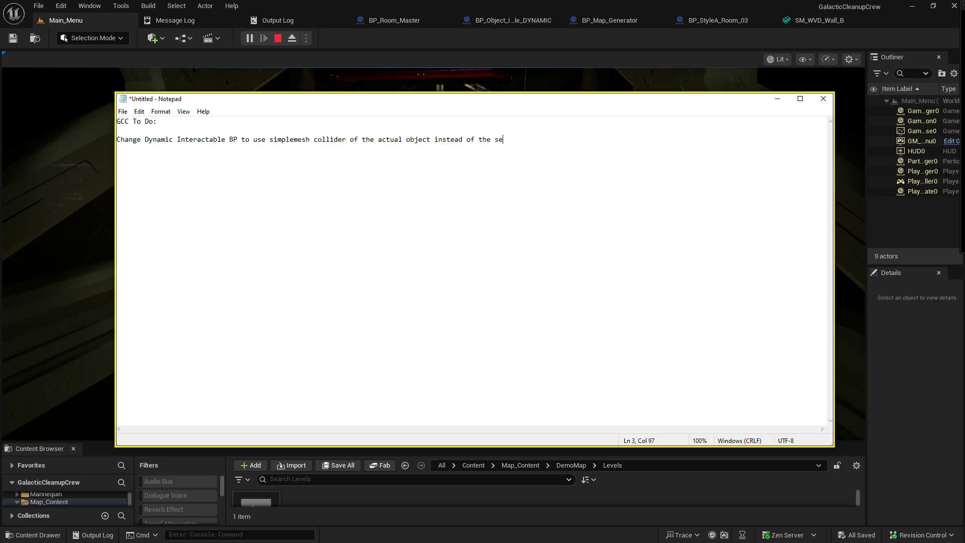
text(perate tiny, hard to )
text(tare)
key(BackSpace)
text(get )
text(sphere?)
key(Left)
text(()
key(Right)
text() )
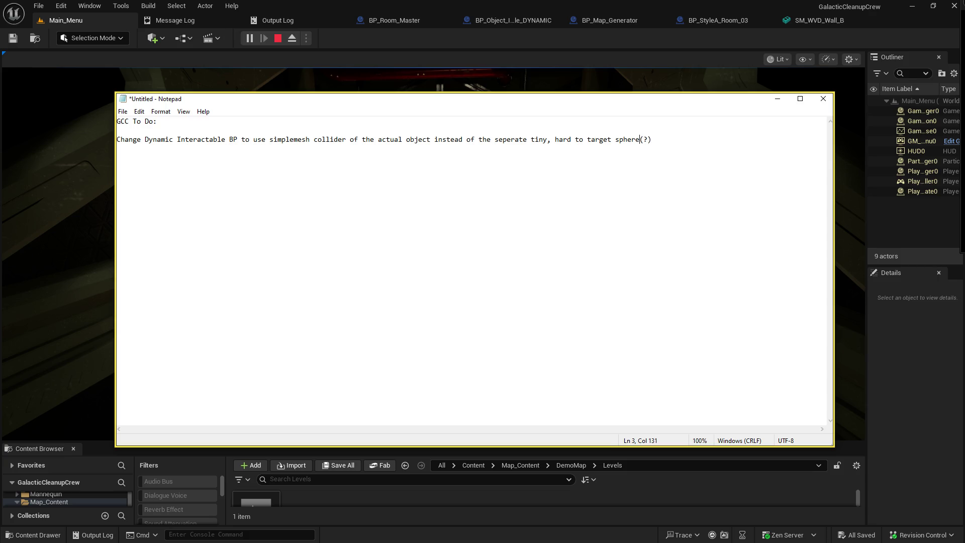
text(collider)
key(Return)
key(BackSpace)
Bring Unreal forward on the Main_Menu level tab and regain control of the running playtest.
click(882, 22)
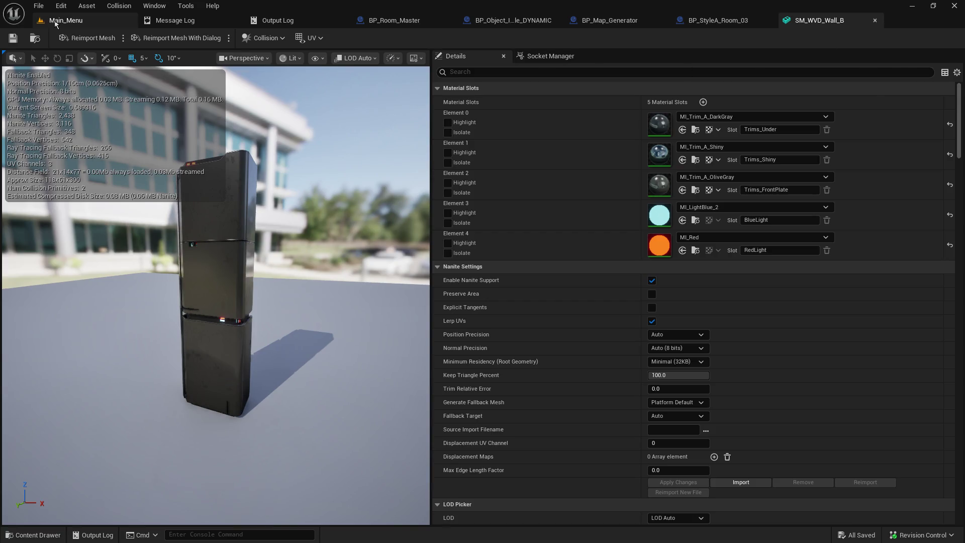
click(52, 23)
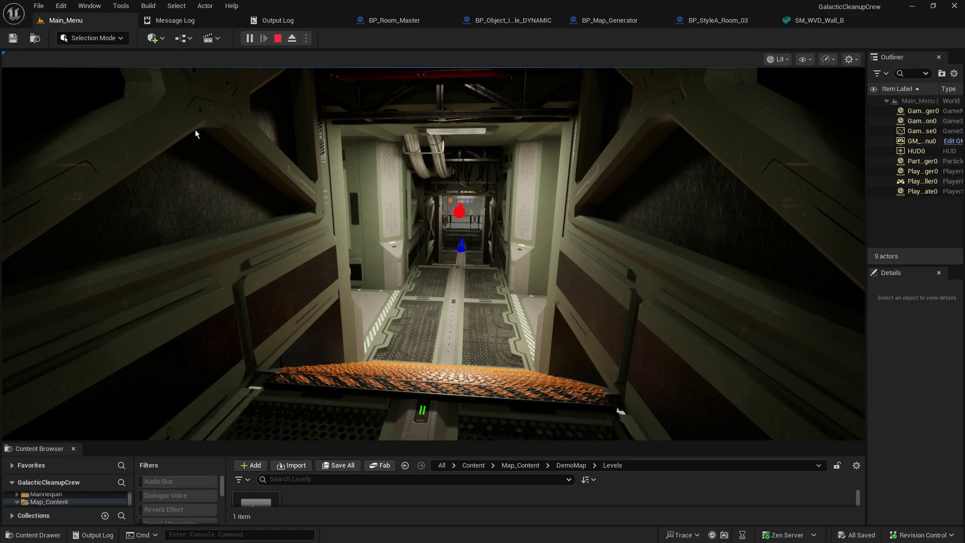
click(172, 105)
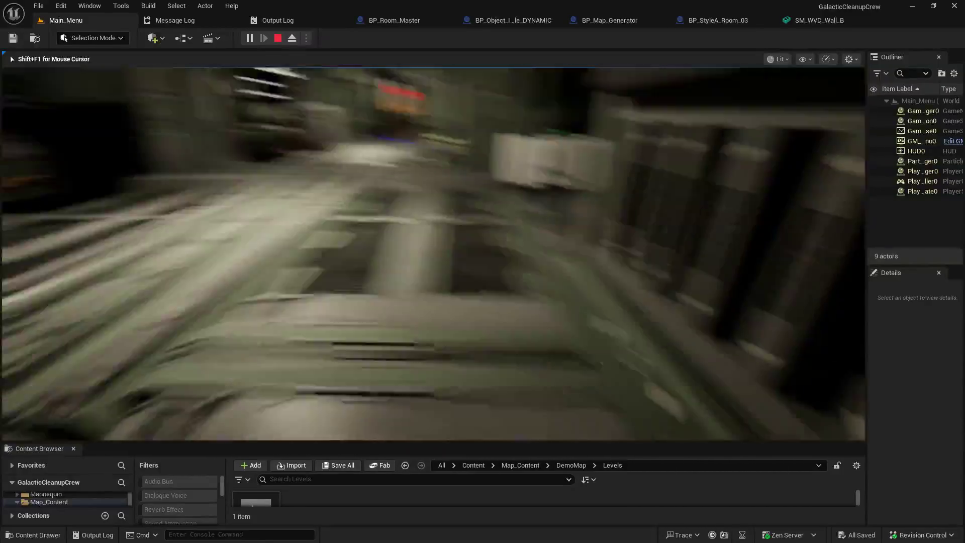
Release the game's mouse capture and add the bug 'in-round HUD not activating' in Notepad.
key(shift+F1)
key(alt+Tab)
key(Return)
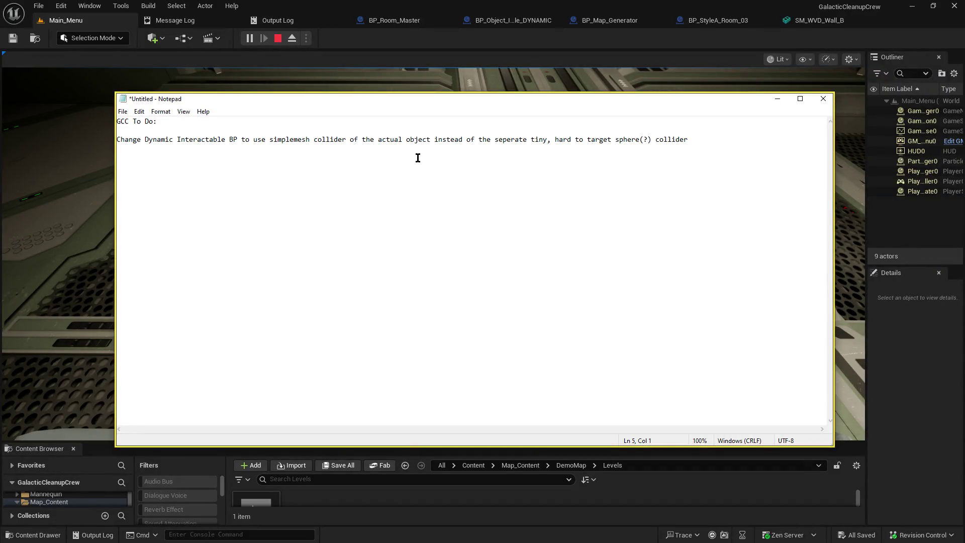
text(in-round)
text( HUD not activ)
text(ating)
After a blank line, start the note 'test "gun"/"tool" auto spawned to'.
key(Return)
key(Return)
text(test  ")
text(gun")
key(Left)
key(Left)
key(Left)
key(BackSpace)
key(End)
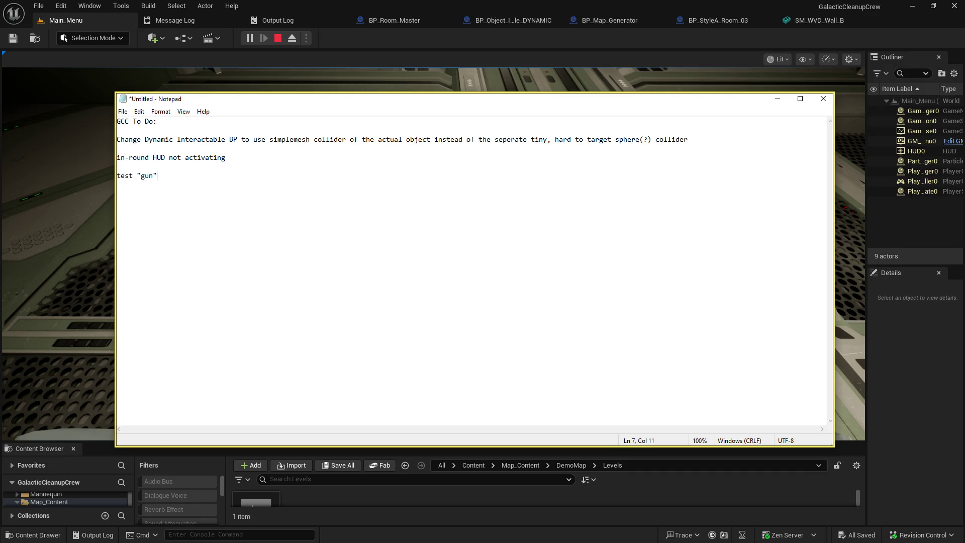
text(/"tool" )
text(auto spawned )
text(to)
Check the tool in the game, then continue the note with 'hand without proper'.
click(62, 192)
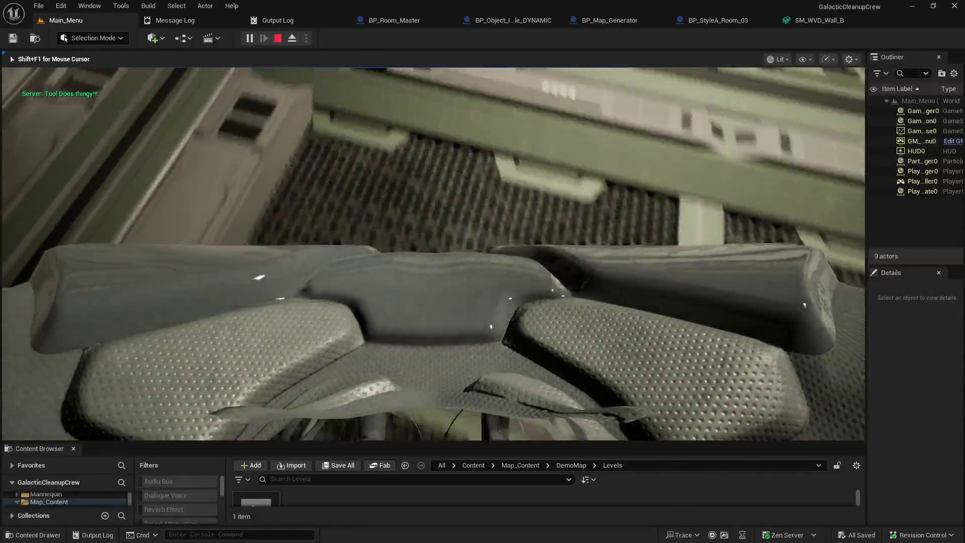
key(alt+Tab)
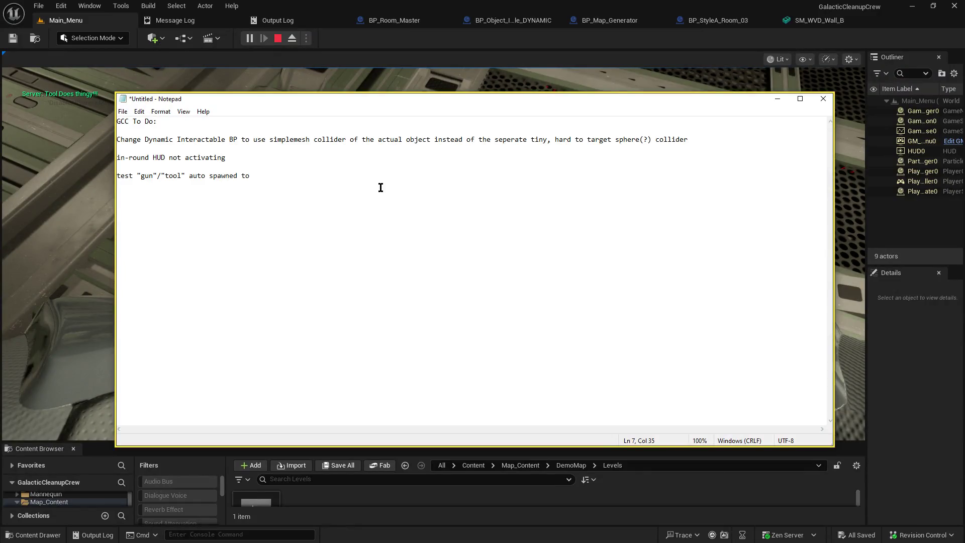
text(hand)
text(without proper)
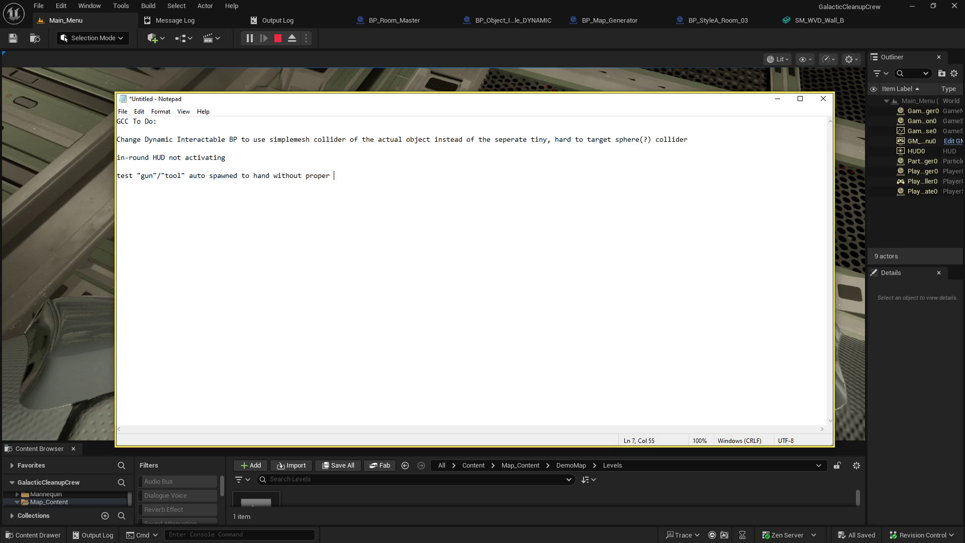
Insert 'hard' before spawned and end the note 'and attached to hand without proper in-game recognition'.
key(Left)
key(Left)
key(Left)
text(hard)
click(306, 175)
key(BackSpace)
key(BackSpace)
text(and a)
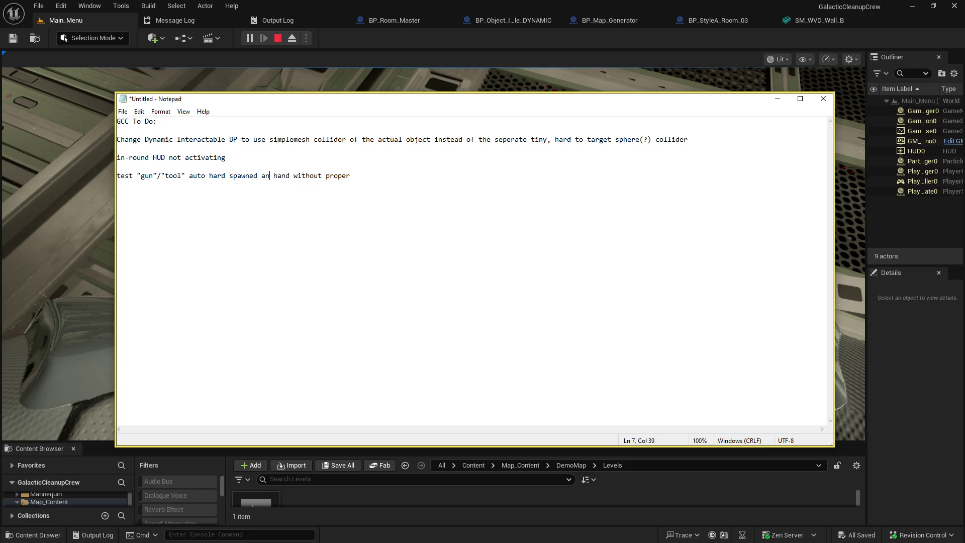
text(ttached )
text(to hand w)
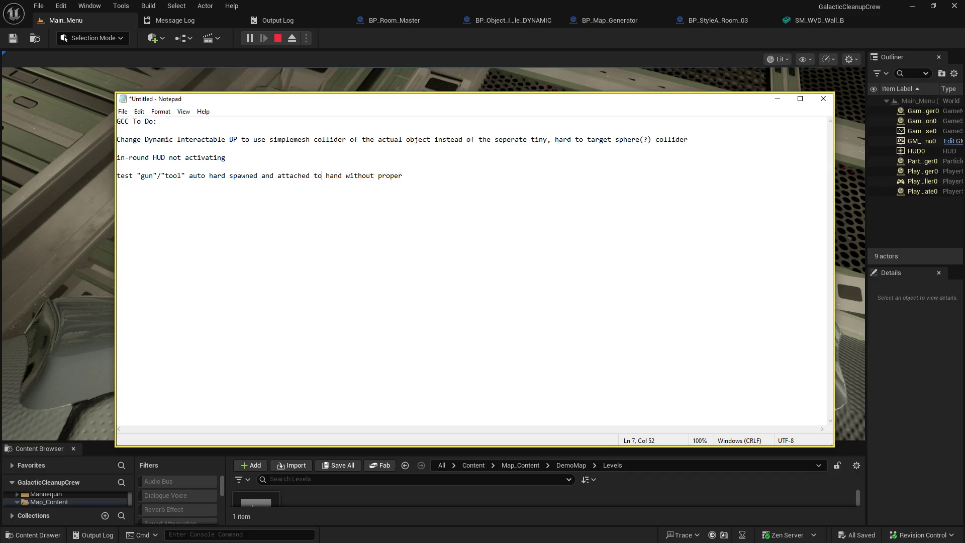
text(ithout proper in-game recogn)
text(ition)
key(Return)
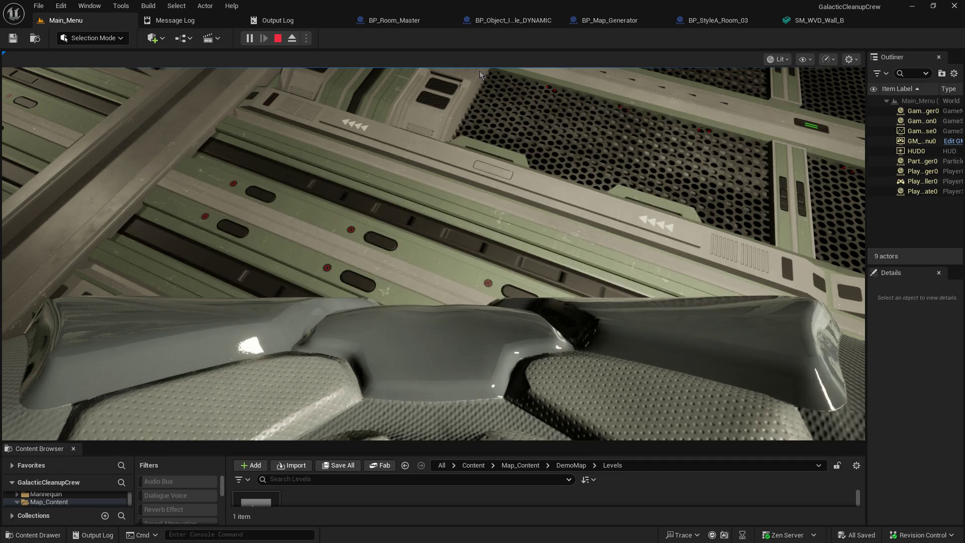
click(511, 51)
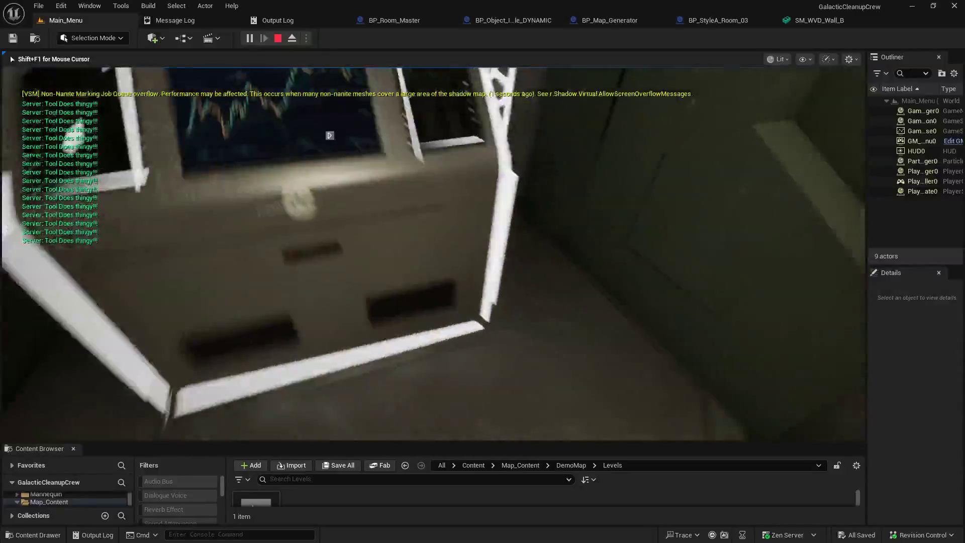
Resume playtesting the Main_Menu level, then release the mouse and bring Notepad to the front.
click(326, 139)
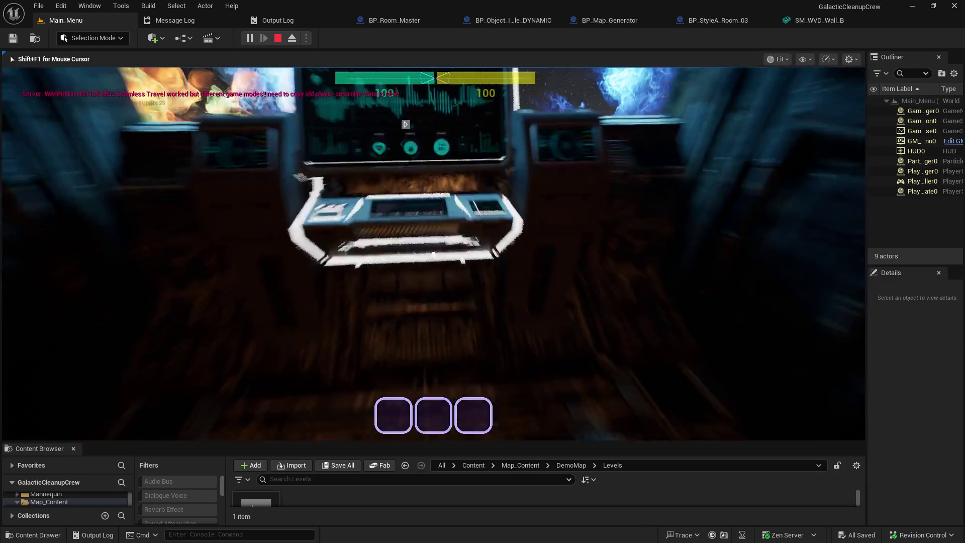
key(shift+F1)
key(alt+Tab)
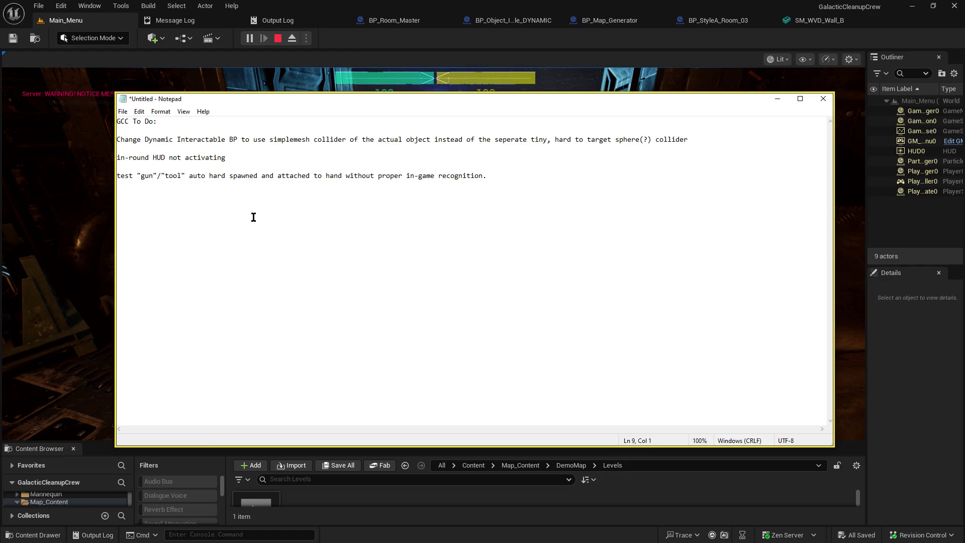
Start an Instance Mesh System entry: items not selected as interactables never spawn after the interactable loader.
drag(222, 99, 239, 111)
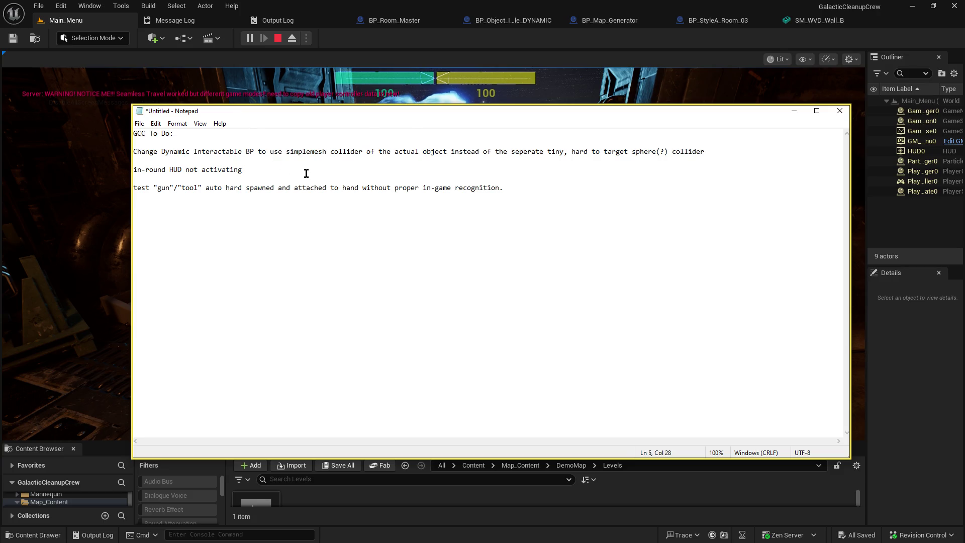
click(297, 265)
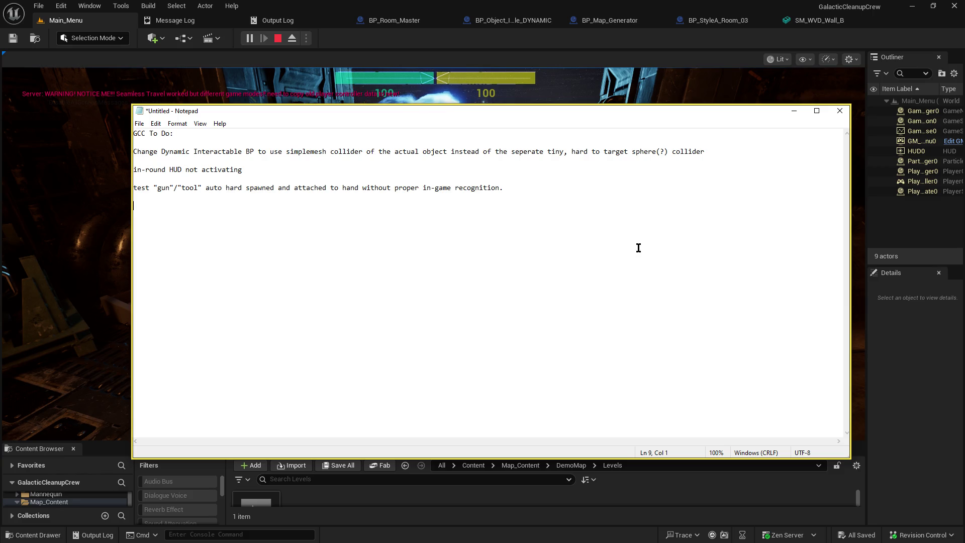
text(Instance)
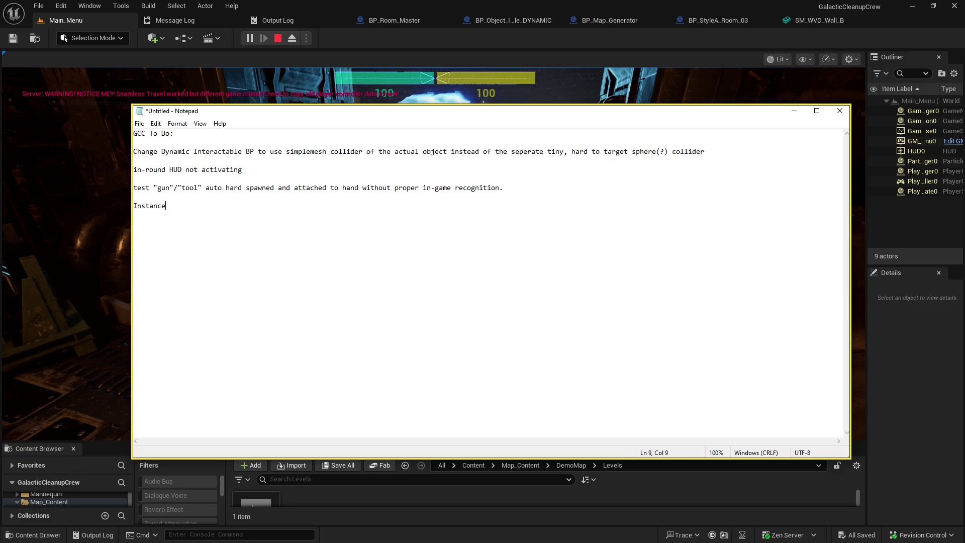
text( Mesh System --)
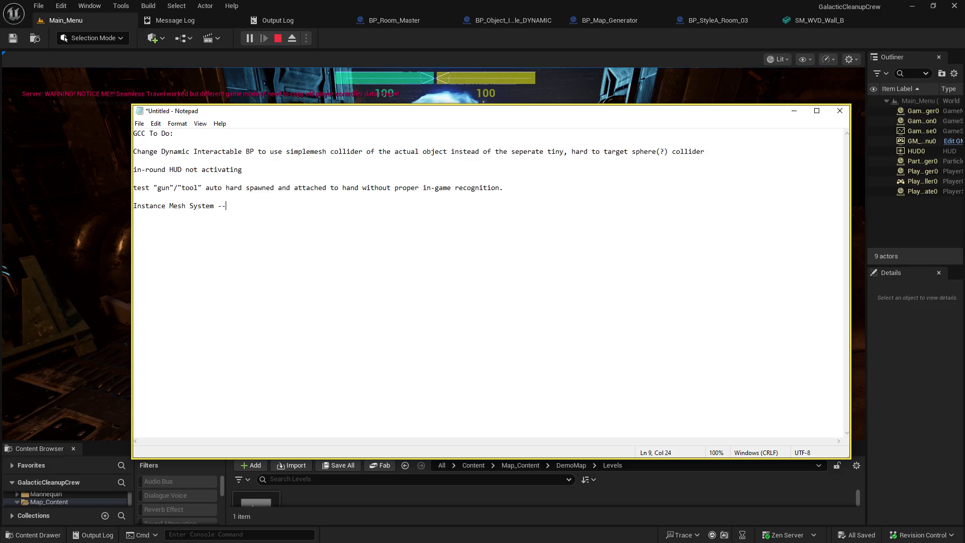
text( it)
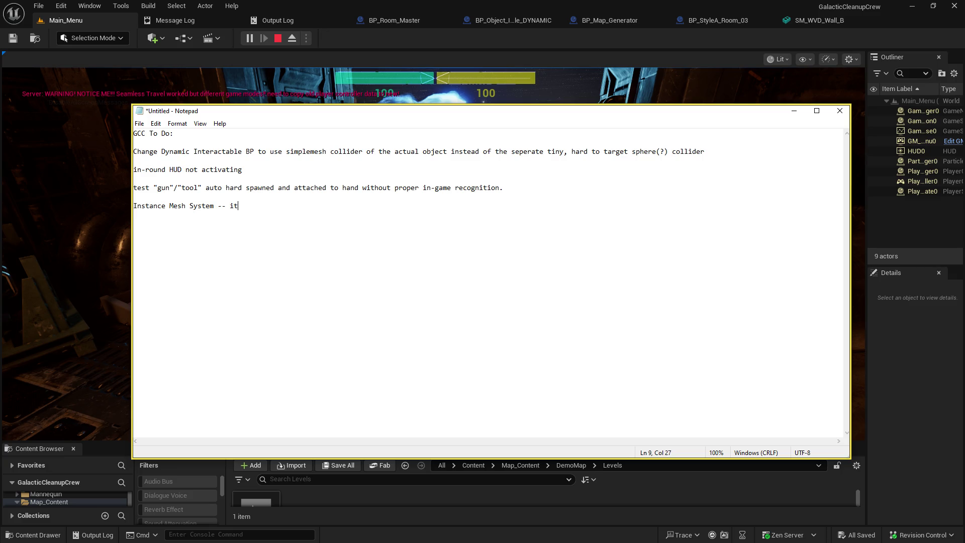
text(ems not picked)
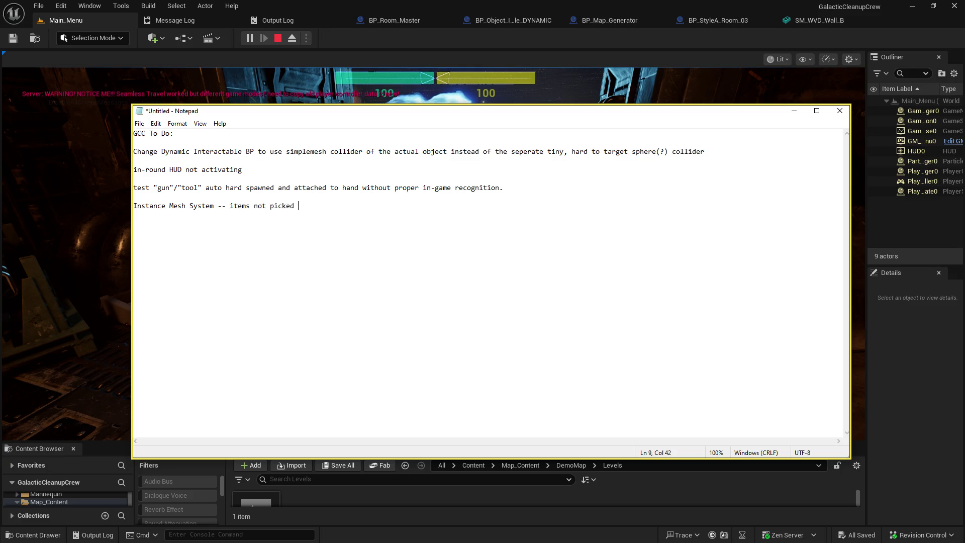
key(BackSpace)
key(BackSpace)
key(BackSpace)
text(selected as interactables)
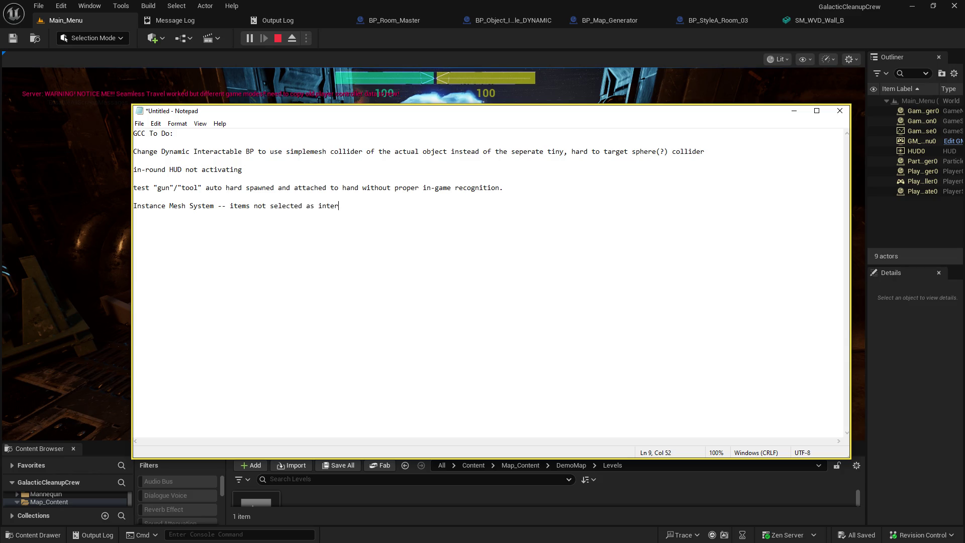
text( do not get spawned in )
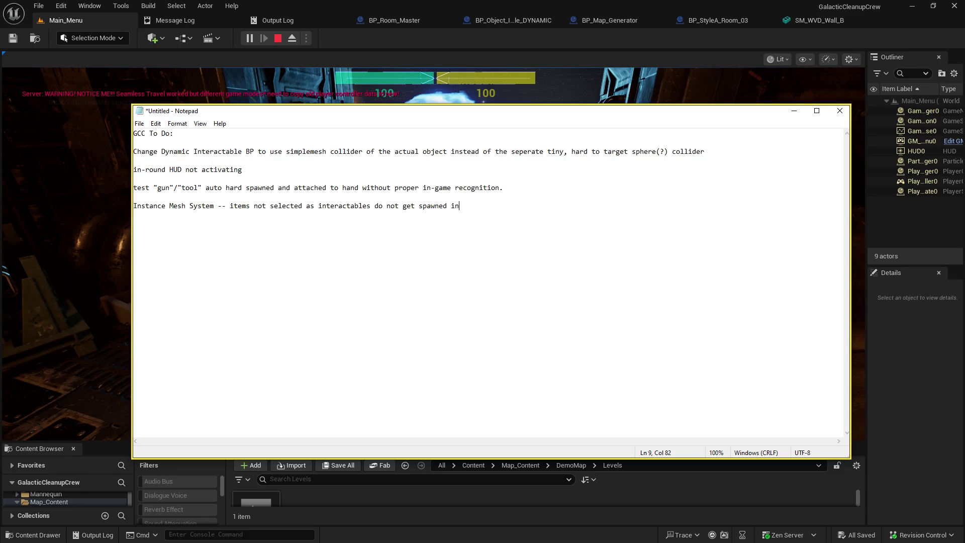
text(at the end of the interactable)
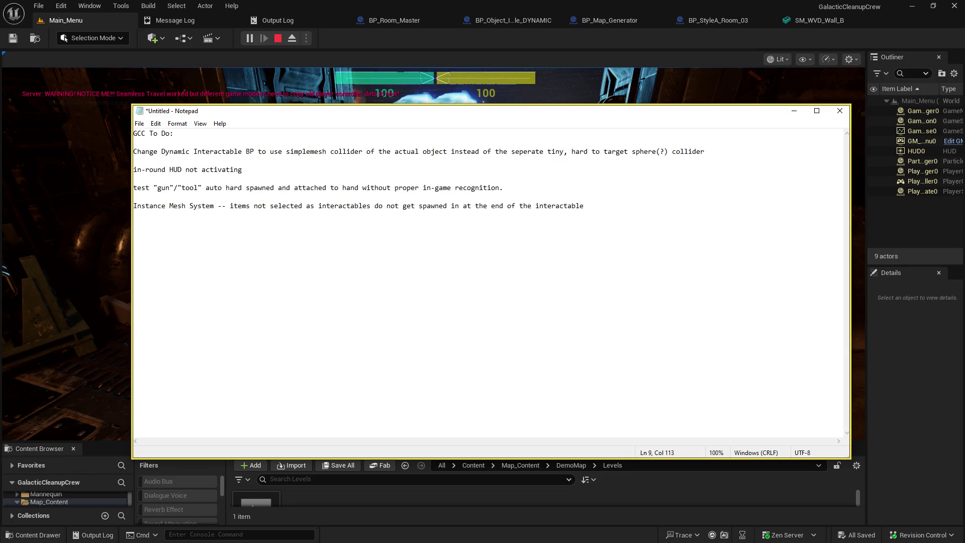
text(loader ab)
key(BackSpace)
key(BackSpace)
key(BackSpace)
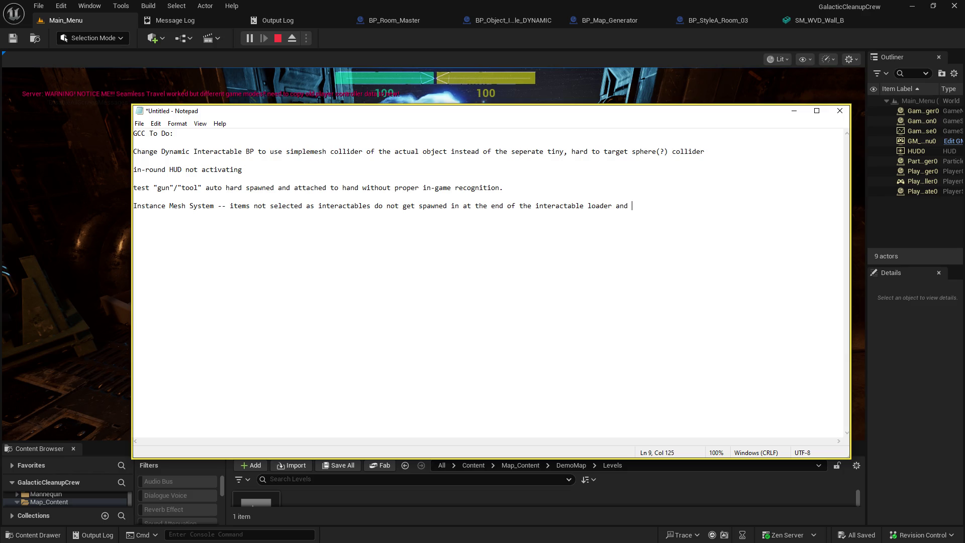
Finish the entry: missing, unhooked items need a loop so the ISM spawns them and finishes loading.
text(this leaves )
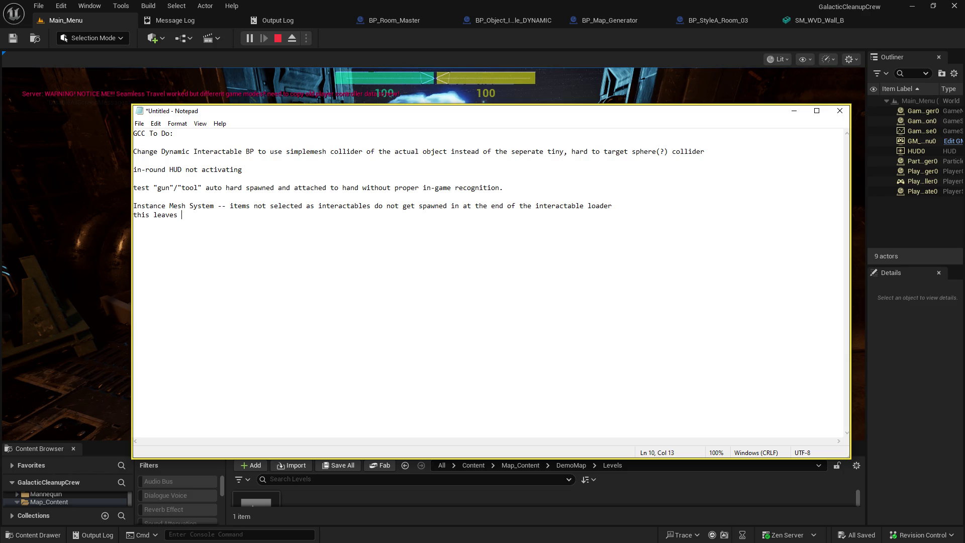
text(str)
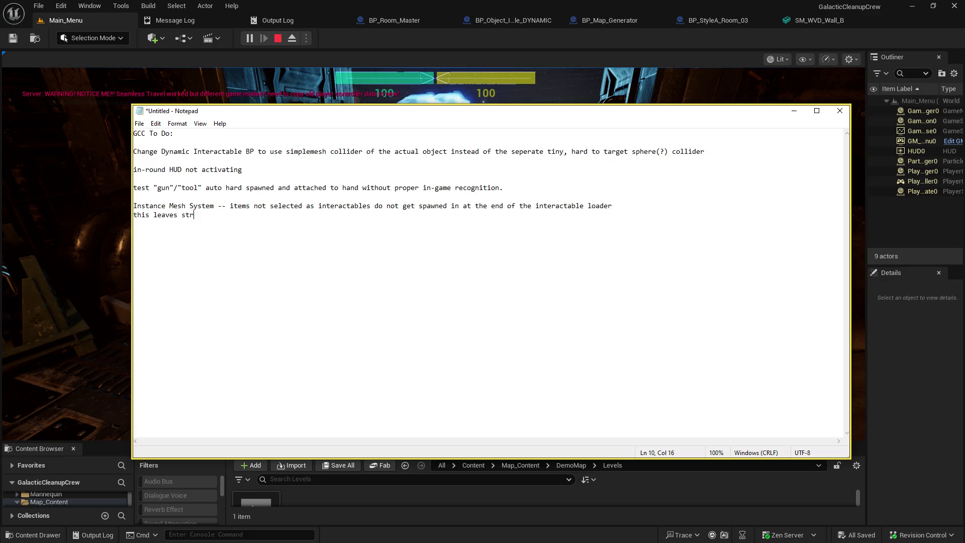
text(ange things missing an)
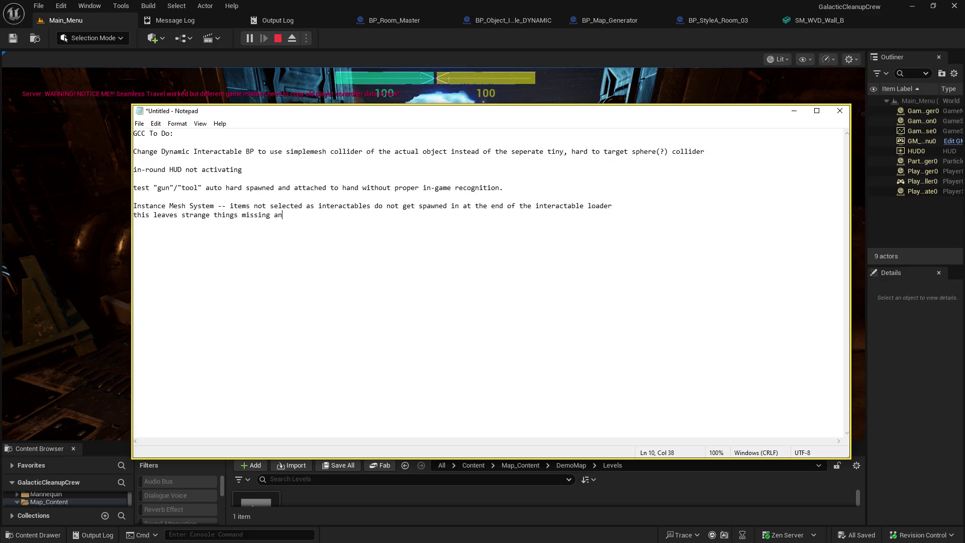
text(d unhooked)
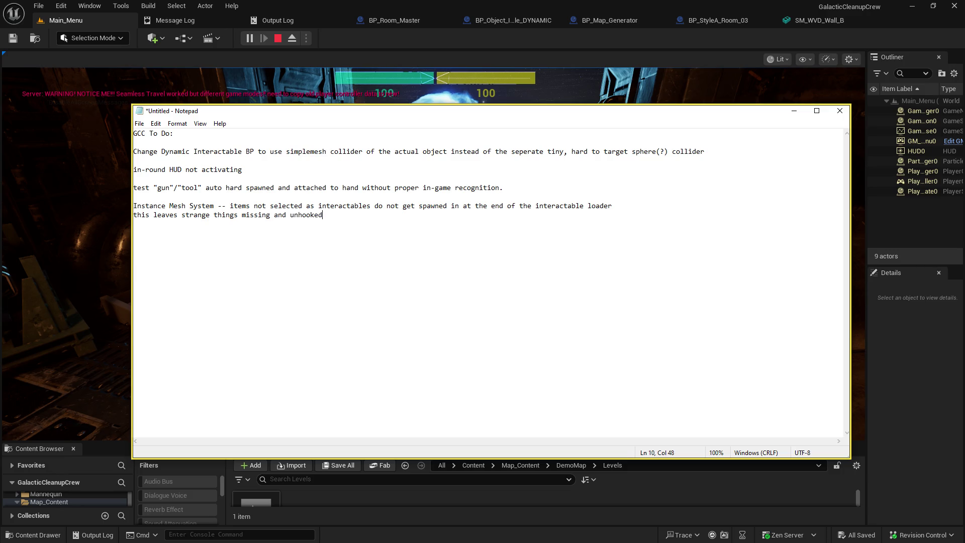
text(. Need to a)
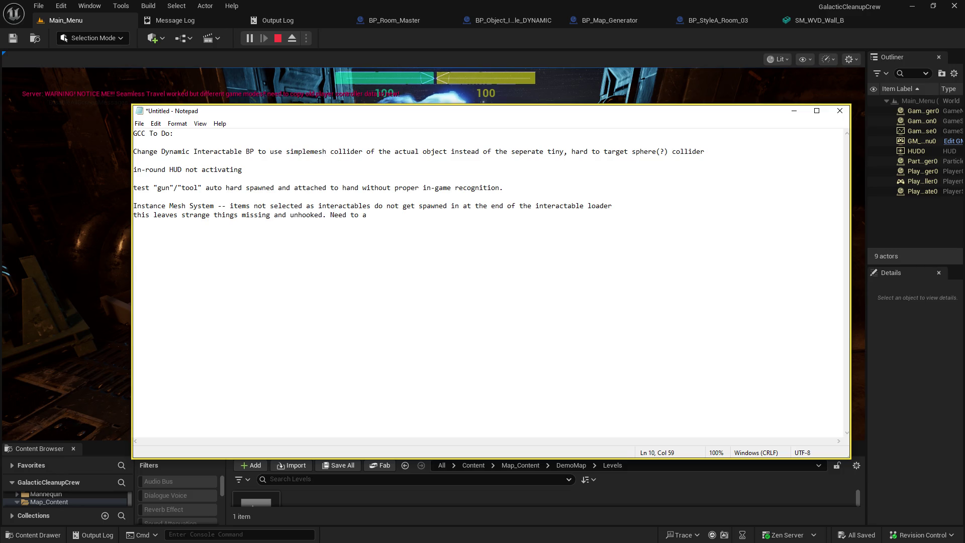
text(dd a loop for remaining possible interactables to )
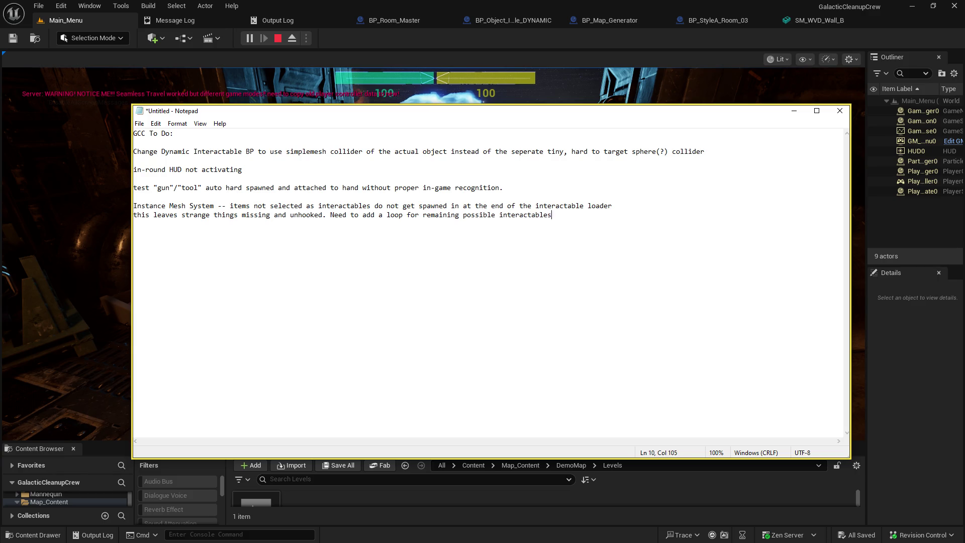
text(sp)
key(BackSpace)
key(BackSpace)
text(be spawned)
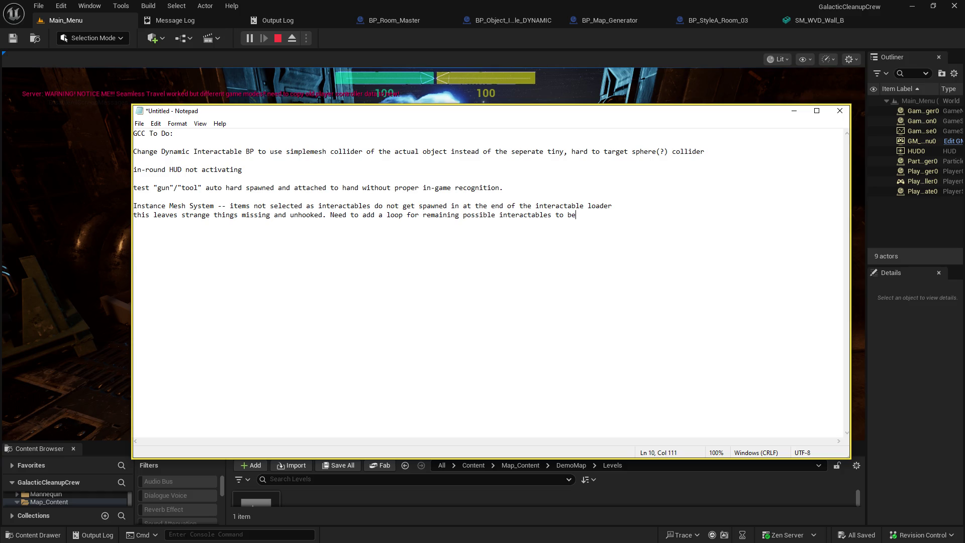
key(Return)
text(by the )
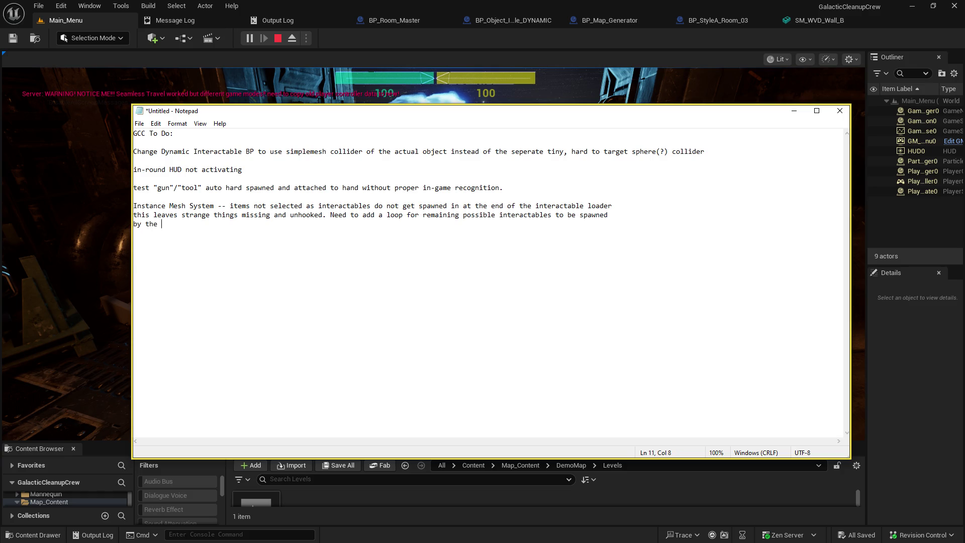
text(ISM)
key(Up)
key(Up)
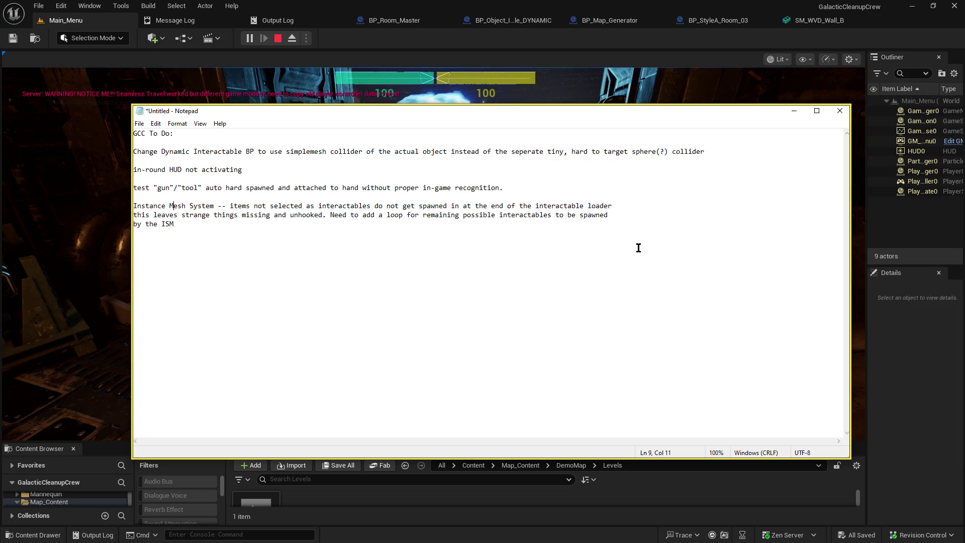
key(Down)
key(Down)
key(Up)
key(Up)
key(Down)
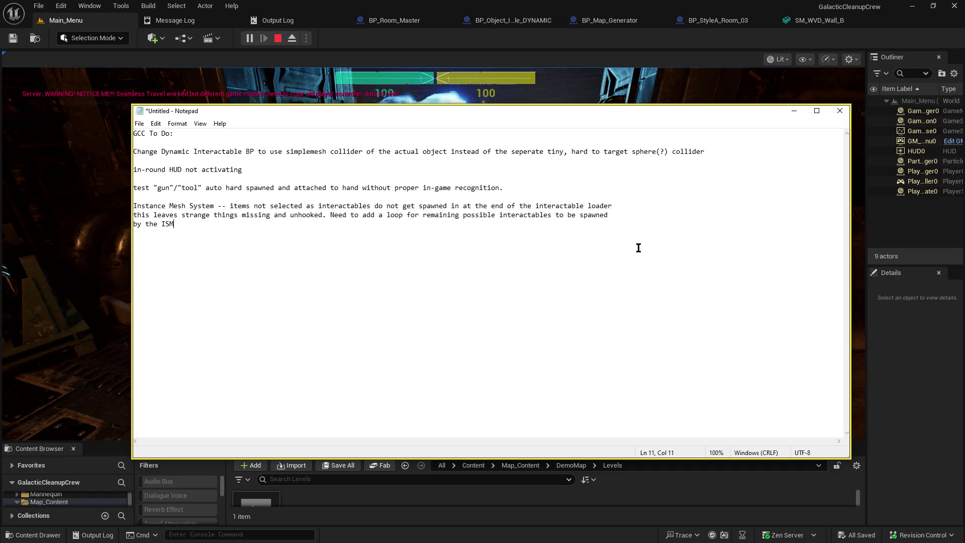
text(inih)
key(BackSpace)
key(BackSpace)
text(sh loading.)
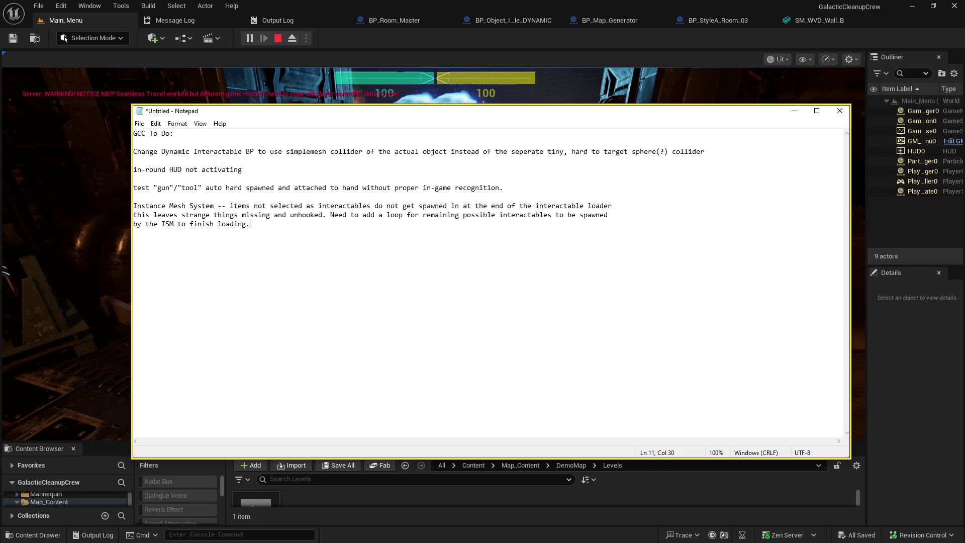
click(266, 172)
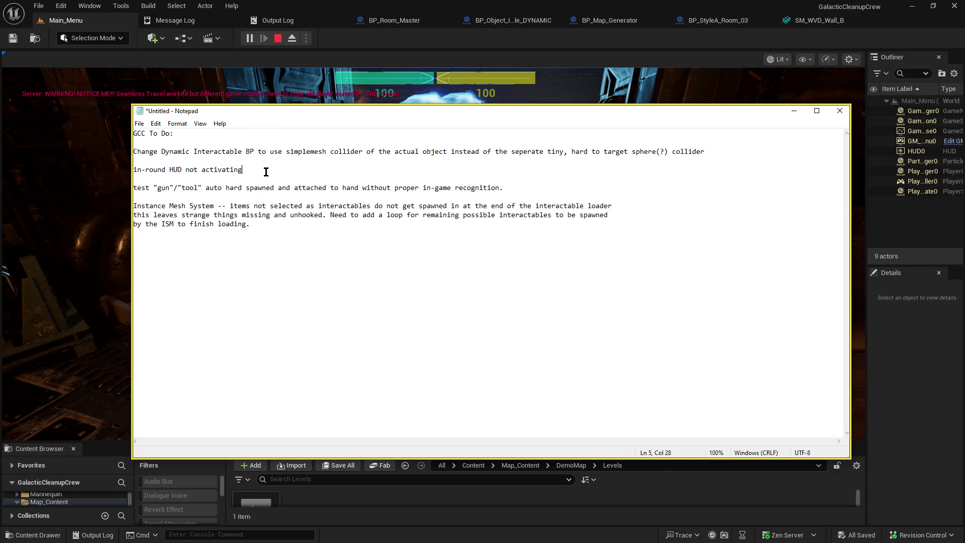
Add '*Implement and test new HUD graphics' under the in-round HUD bug, bulleting both lines.
key(Return)
key(Return)
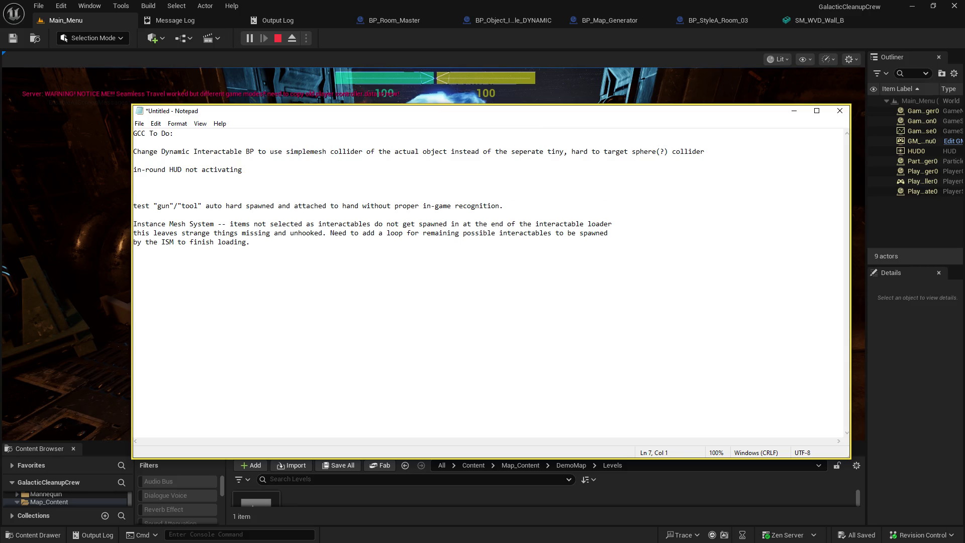
text(impl)
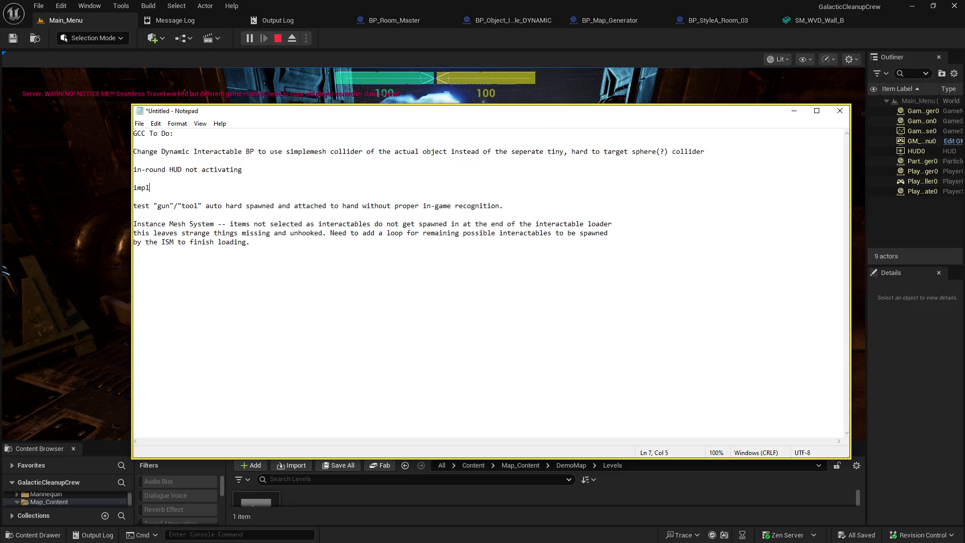
text(ement and test new )
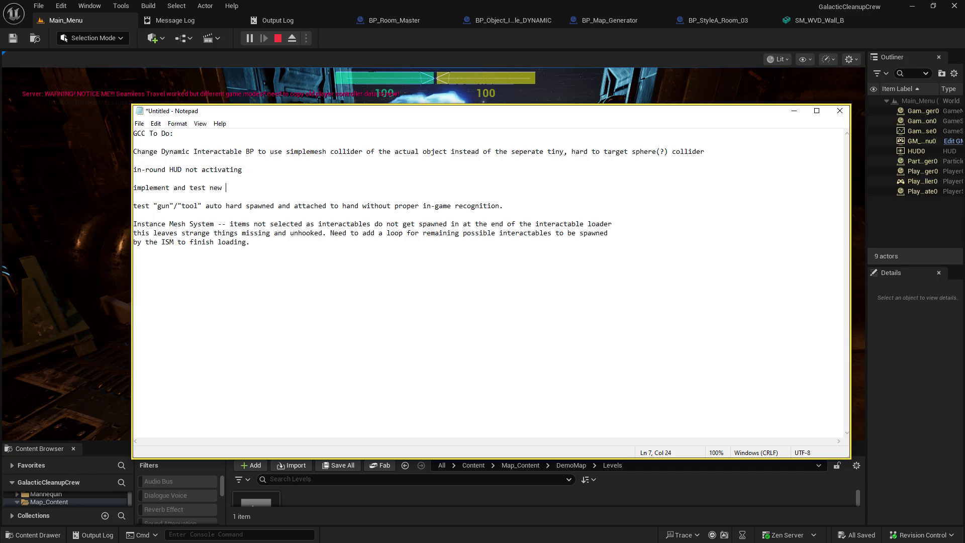
text(HUD )
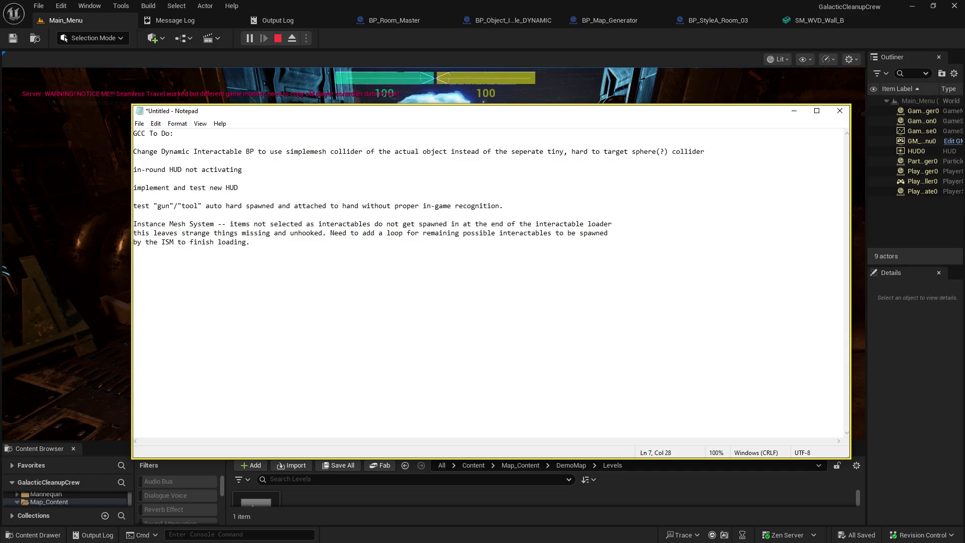
text(sy)
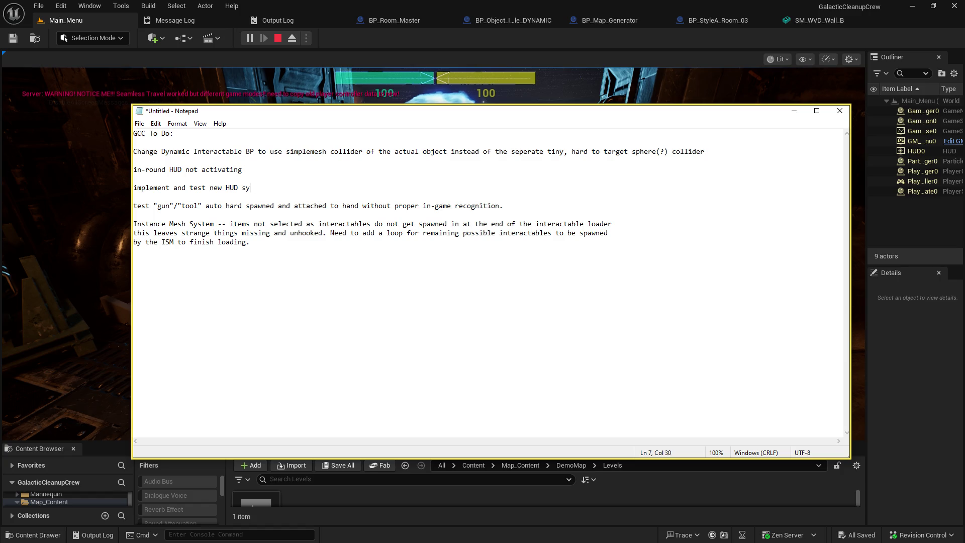
key(BackSpace)
key(BackSpace)
text(graphics)
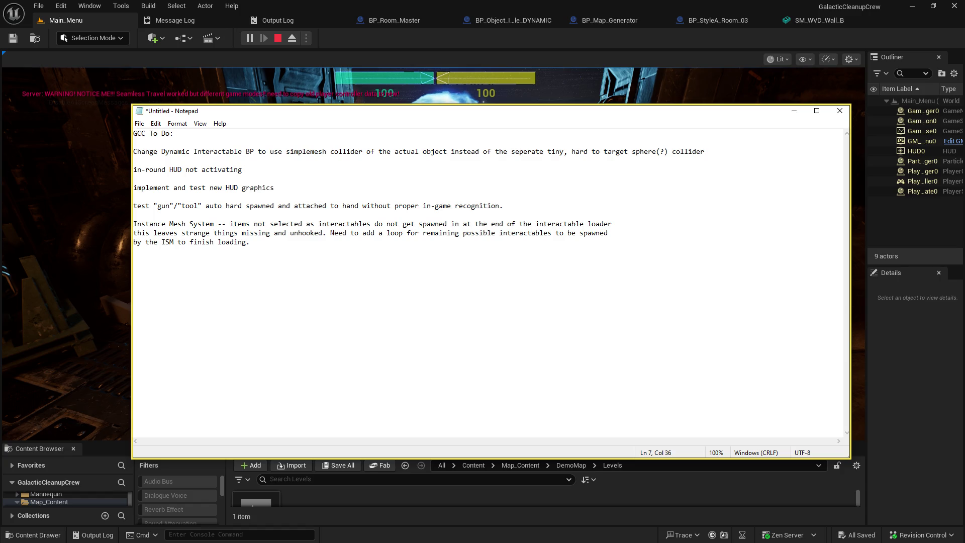
key(Up)
key(Delete)
text(*)
key(Up)
key(Home)
text(*)
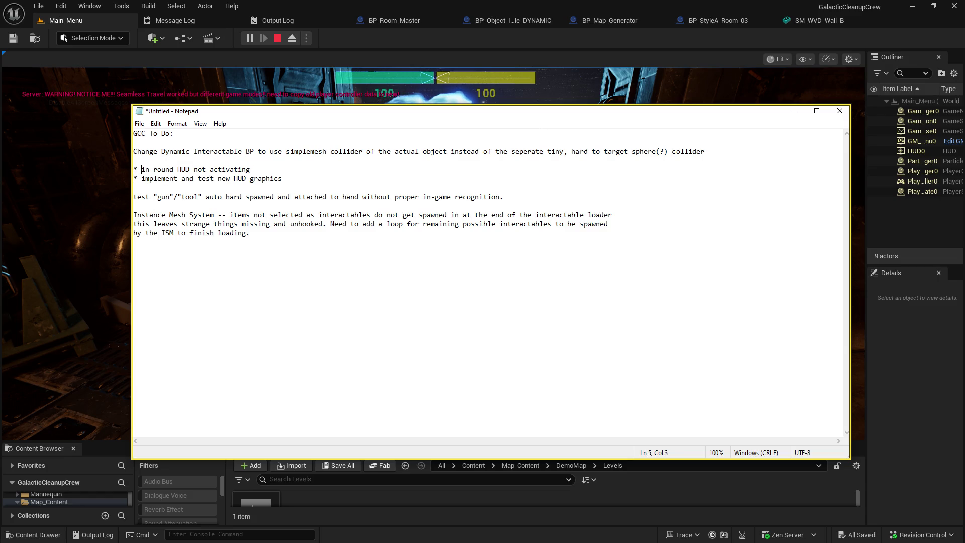
Move the gun/tool note after the Instance Mesh paragraph and return to the running game.
key(Down)
key(Down)
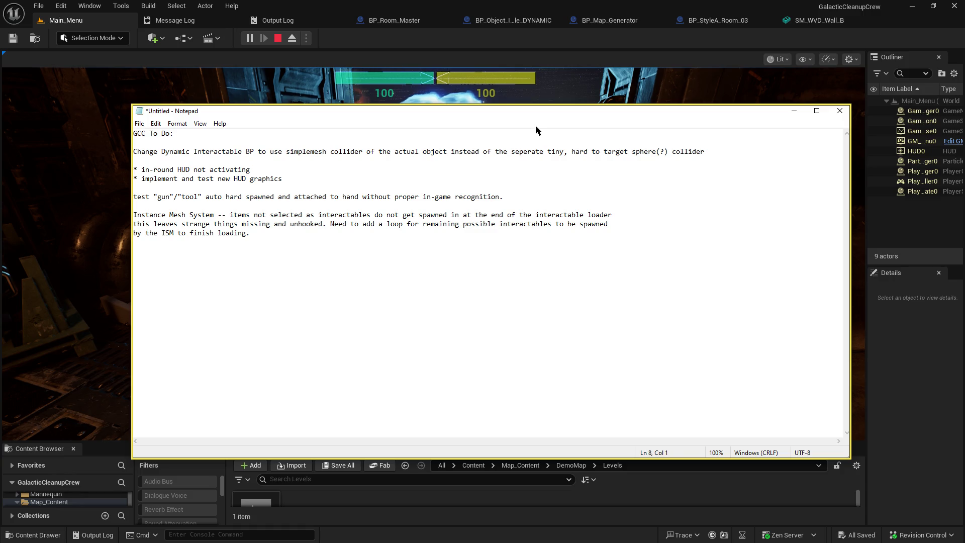
key(shift+End)
key(ctrl+c)
key(Delete)
key(Delete)
key(Delete)
key(Down)
key(Down)
key(End)
key(Return)
key(Return)
key(ctrl+v)
key(Up)
key(Up)
key(Up)
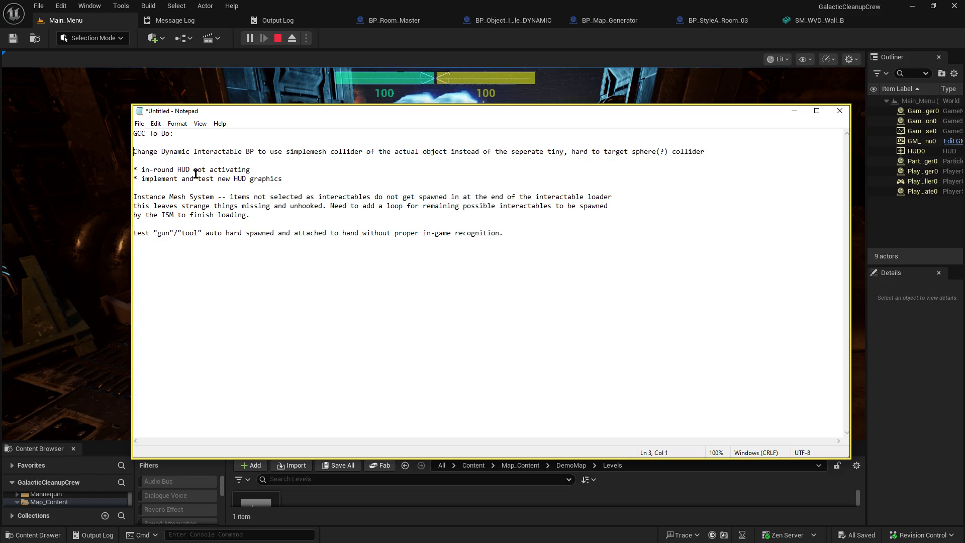
click(329, 37)
click(327, 204)
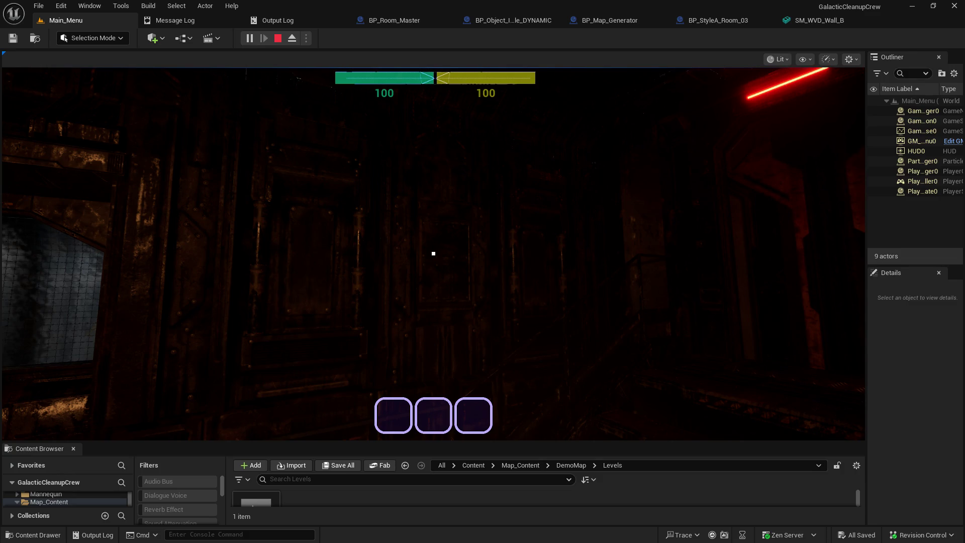
Walk the player through the corridor to the console and use it to load a map.
click(769, 314)
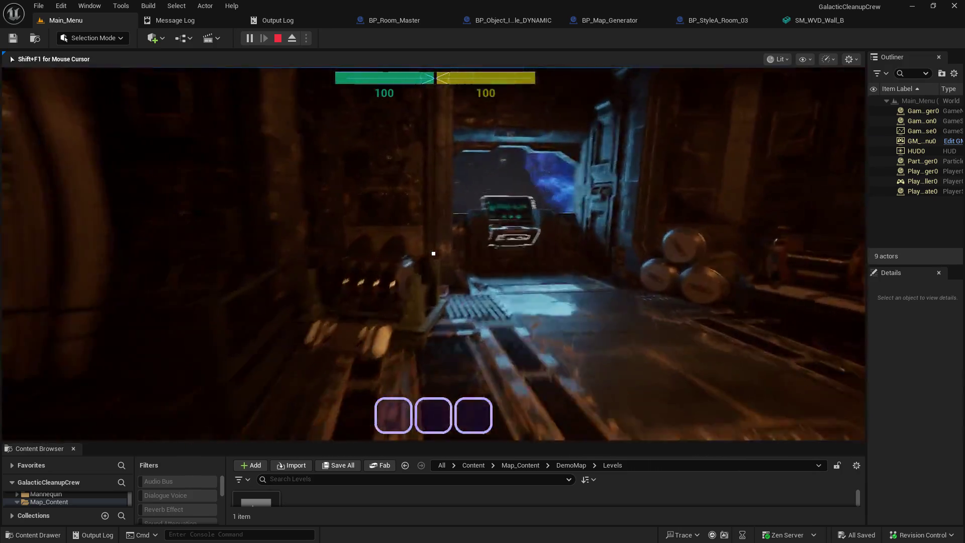
key(w)
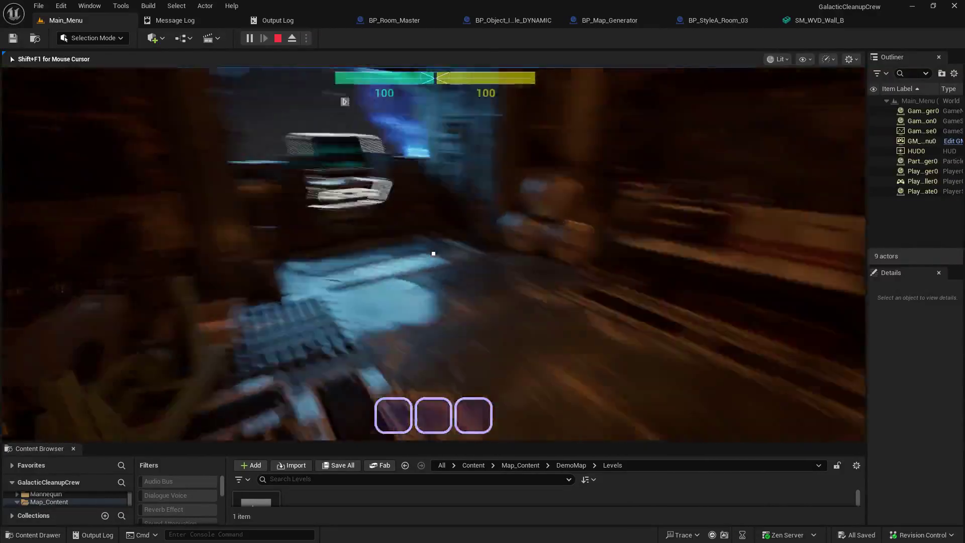
key(w)
key(e)
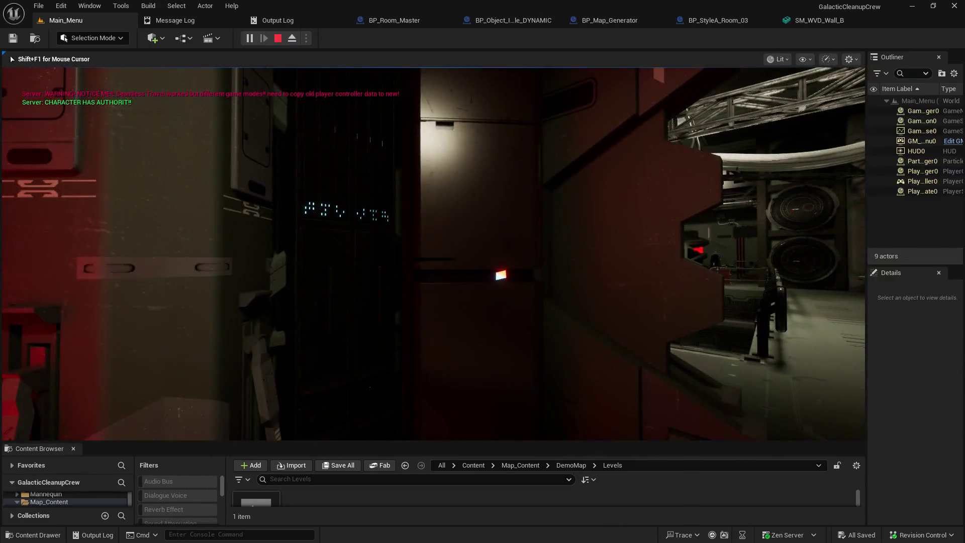
Release game input and show the BP_Object_Interactable_DYNAMIC Blueprint's Viewport preview.
key(shift+F1)
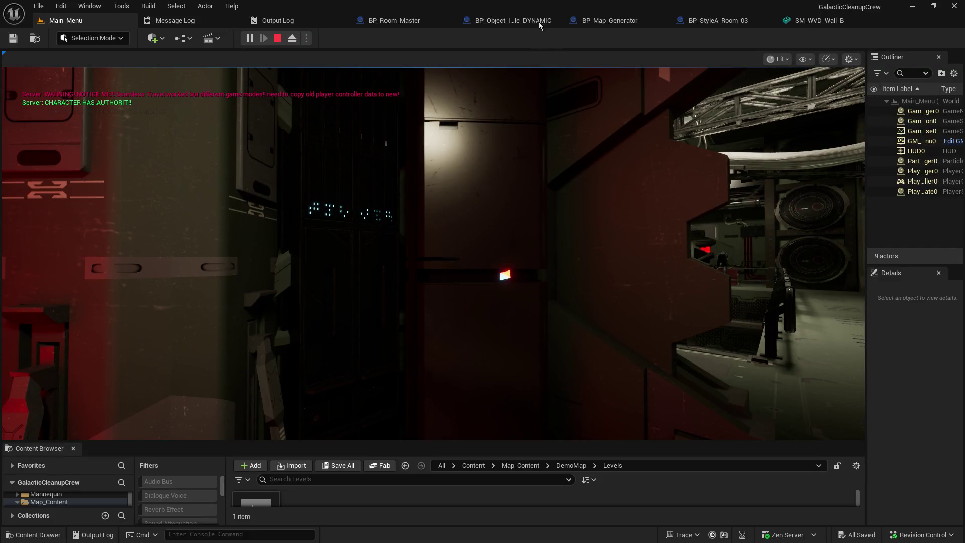
click(539, 21)
click(235, 56)
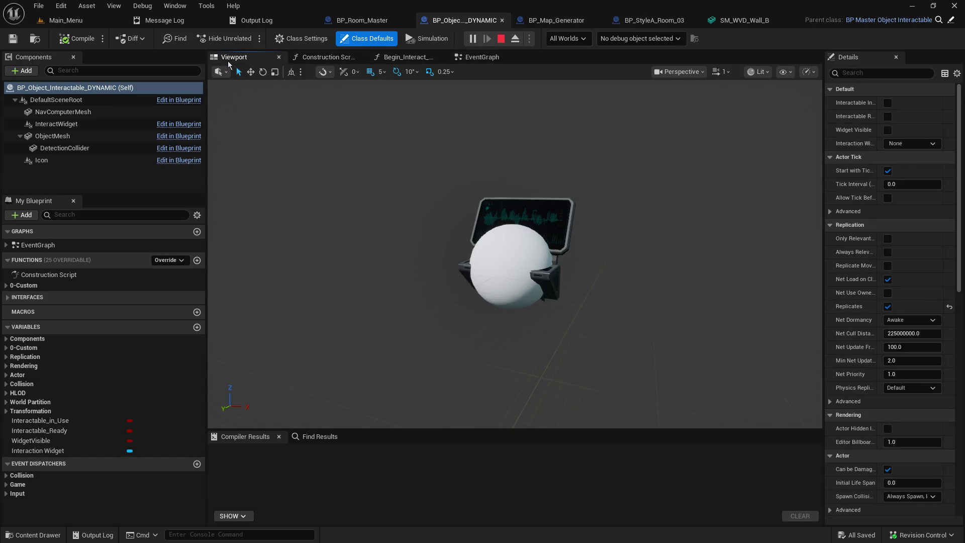
Select DetectionCollider and frame the view looking down on its sphere and monitor.
click(494, 253)
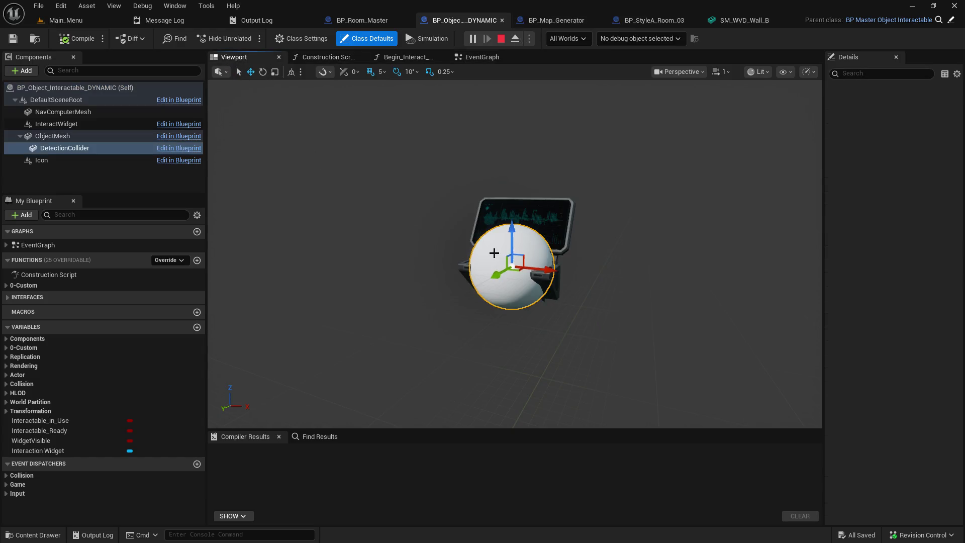
key(f)
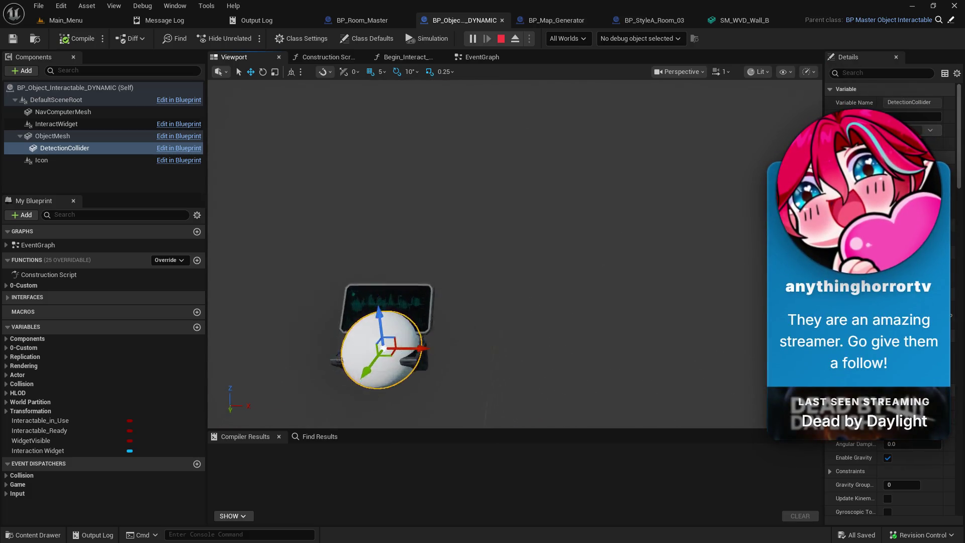
scroll(546, 251, down, 3)
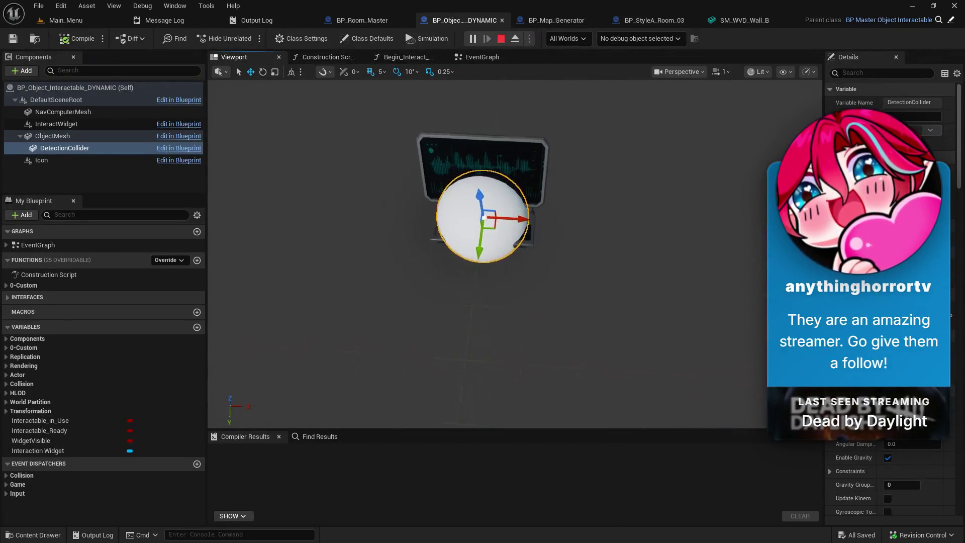
drag(546, 251, 371, 267)
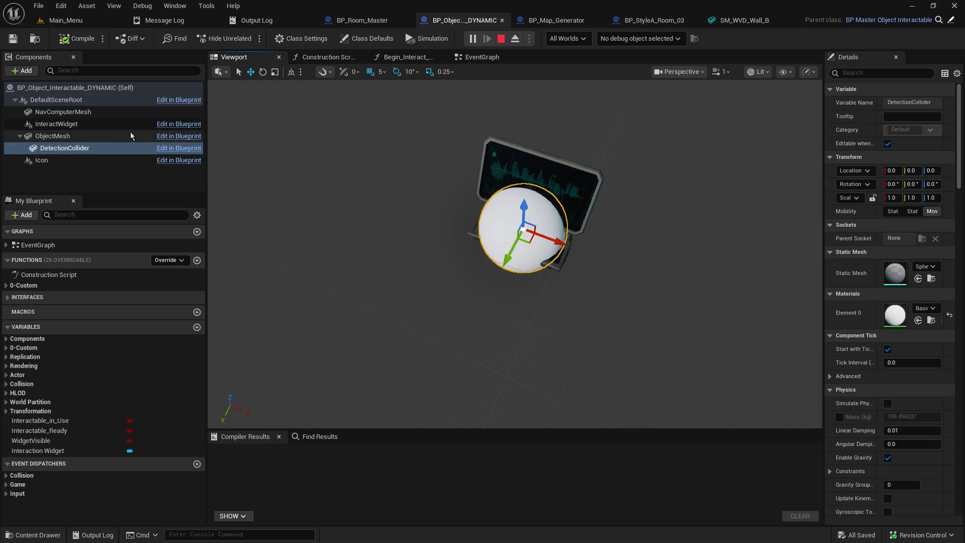
Compare DetectionCollider, NavComputerMesh and ObjectMesh details, confirming ObjectMesh has no static mesh.
click(78, 151)
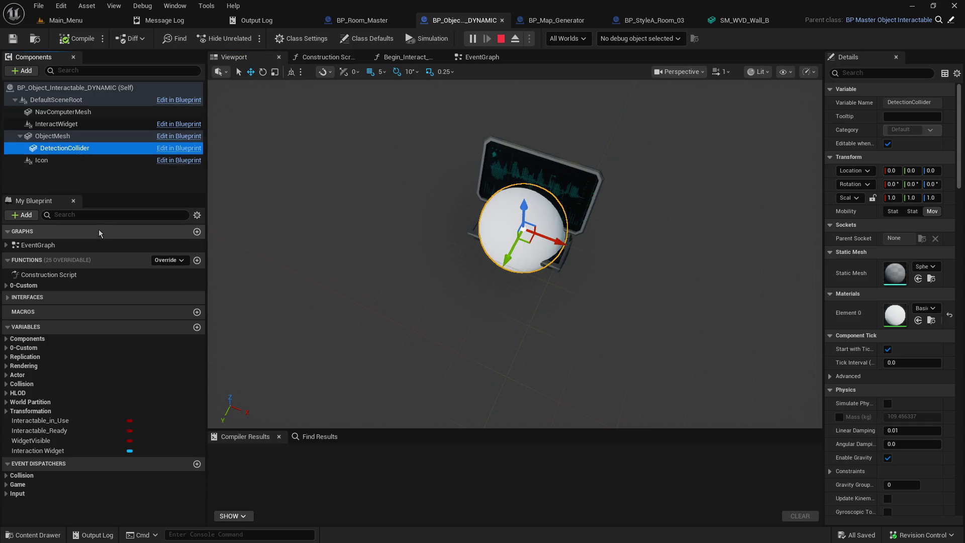
click(73, 114)
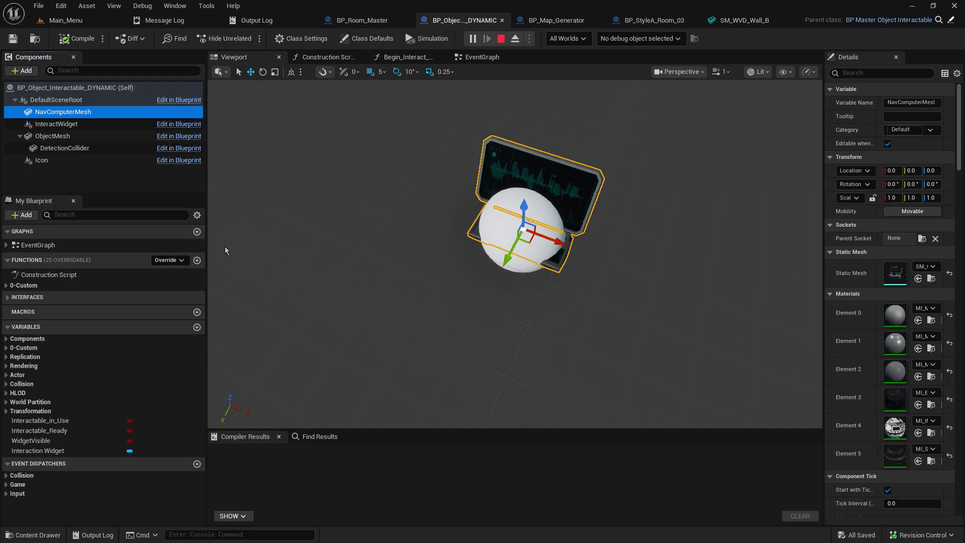
click(80, 137)
click(87, 150)
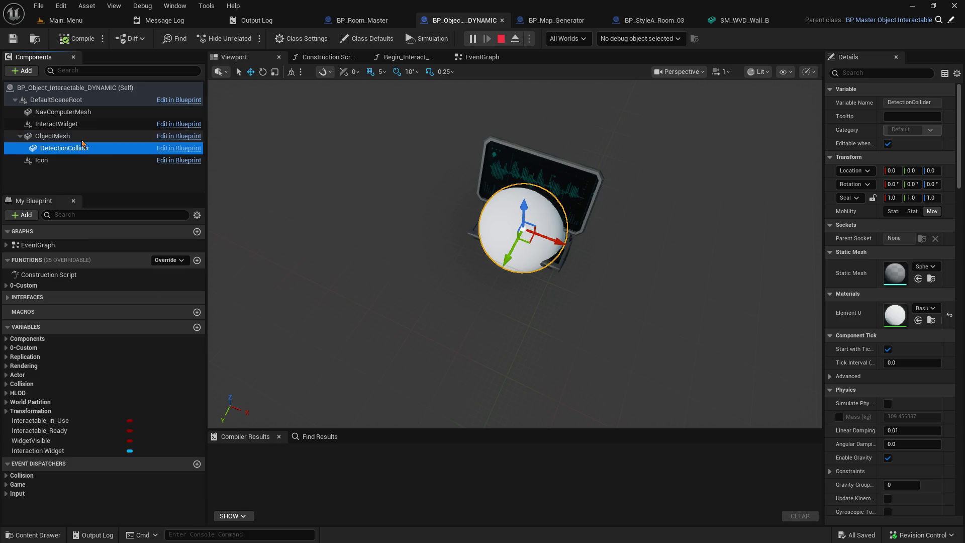
click(79, 141)
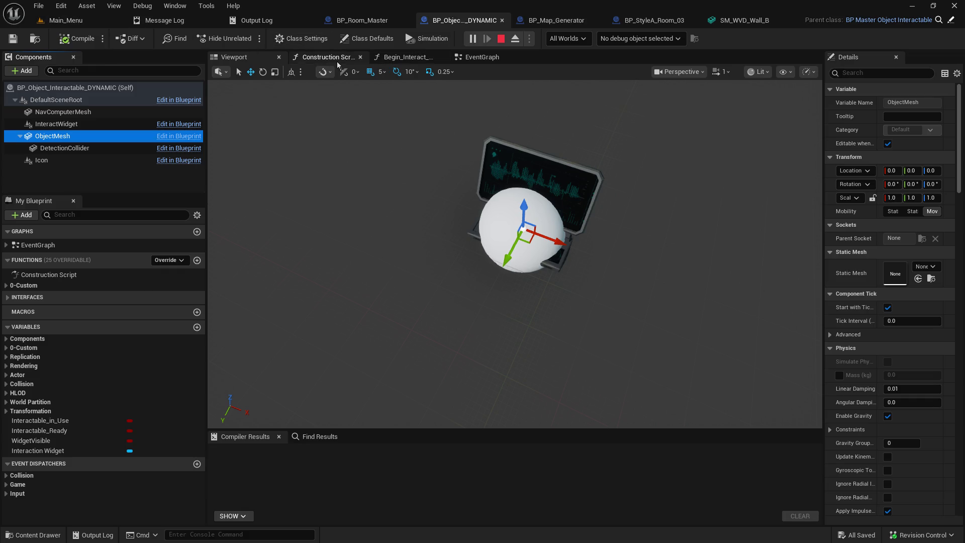
click(336, 58)
Check the Begin_Interact_Object graph, then frame the Dynamic_Set_Mesh event in the EventGraph.
click(394, 58)
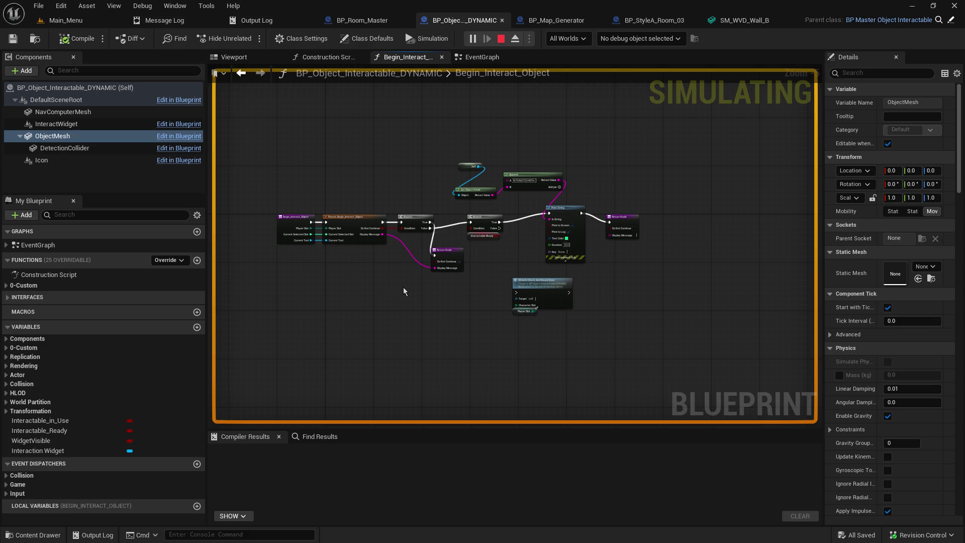
scroll(343, 279, up, 3)
scroll(409, 138, down, 1)
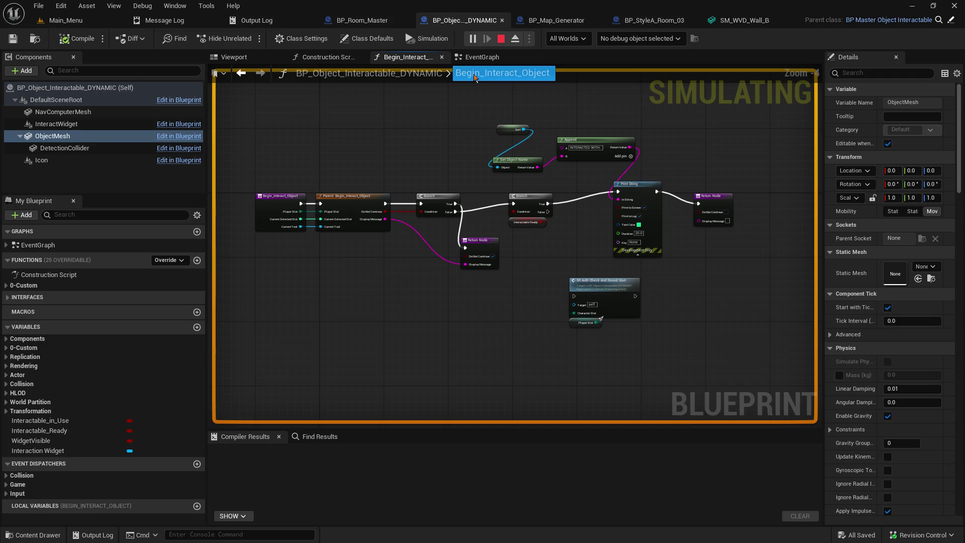
click(479, 58)
mouse_move(439, 276)
mouse_down()
mouse_move(660, 224)
mouse_move(566, 271)
mouse_up()
scroll(469, 269, up, 2)
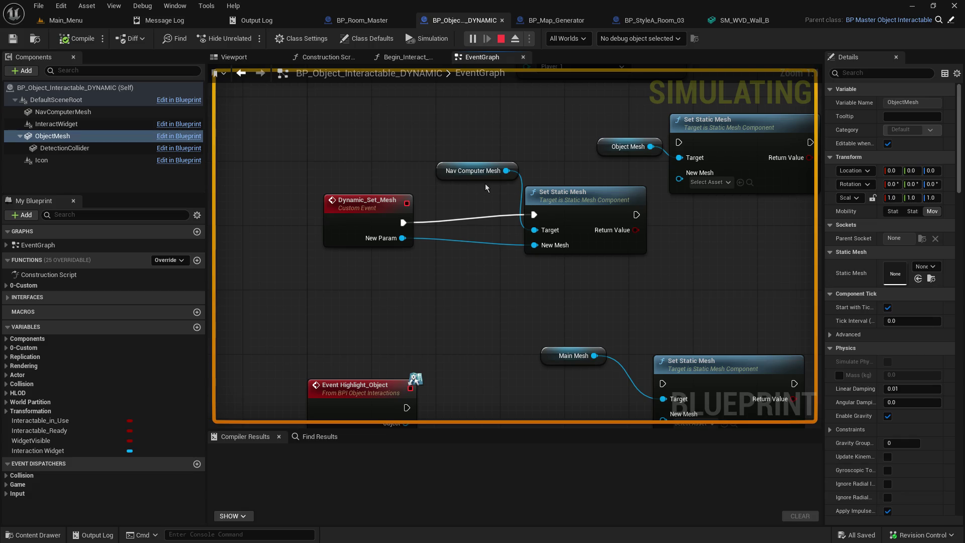
Inspect the BeginPlay and Cast To BP_Master_Character nodes, then go back to the Main_Menu playtest.
click(63, 111)
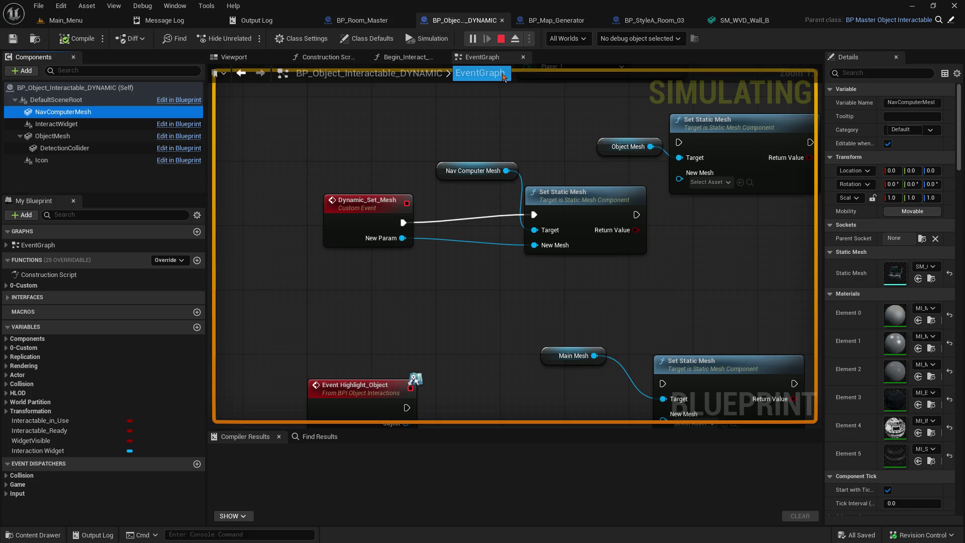
mouse_move(581, 139)
mouse_down()
mouse_move(569, 145)
mouse_move(361, 92)
mouse_move(279, 310)
mouse_move(338, 418)
mouse_up()
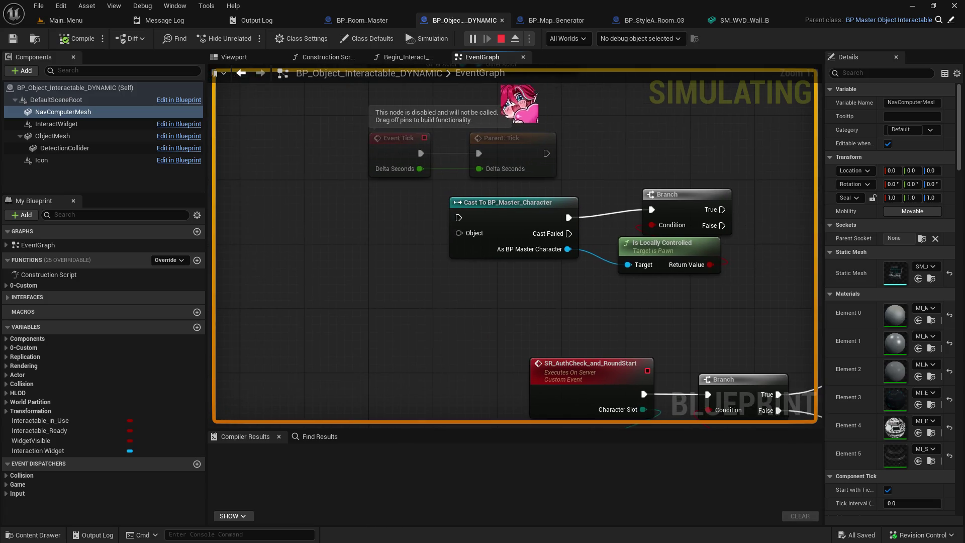
scroll(517, 241, up, 2)
scroll(515, 246, up, 2)
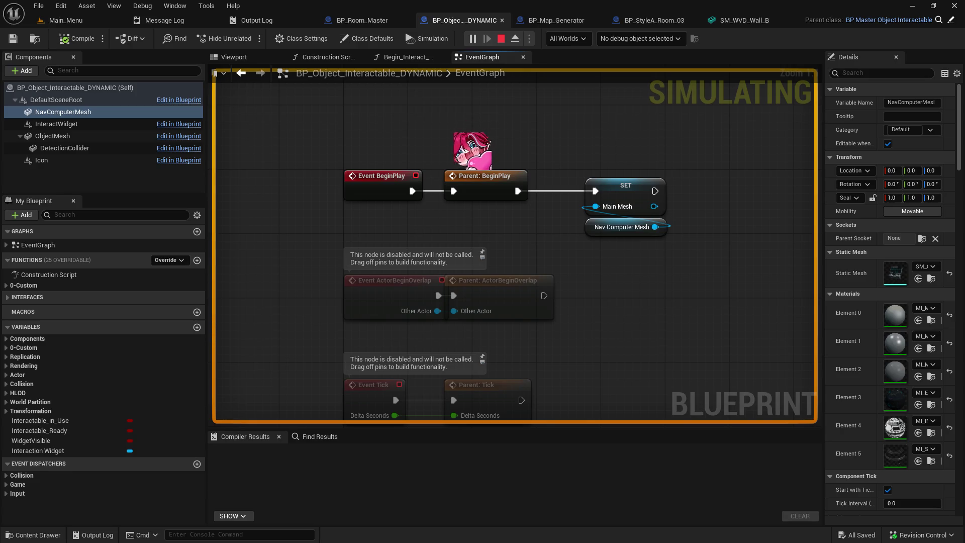
drag(237, 176, 145, 88)
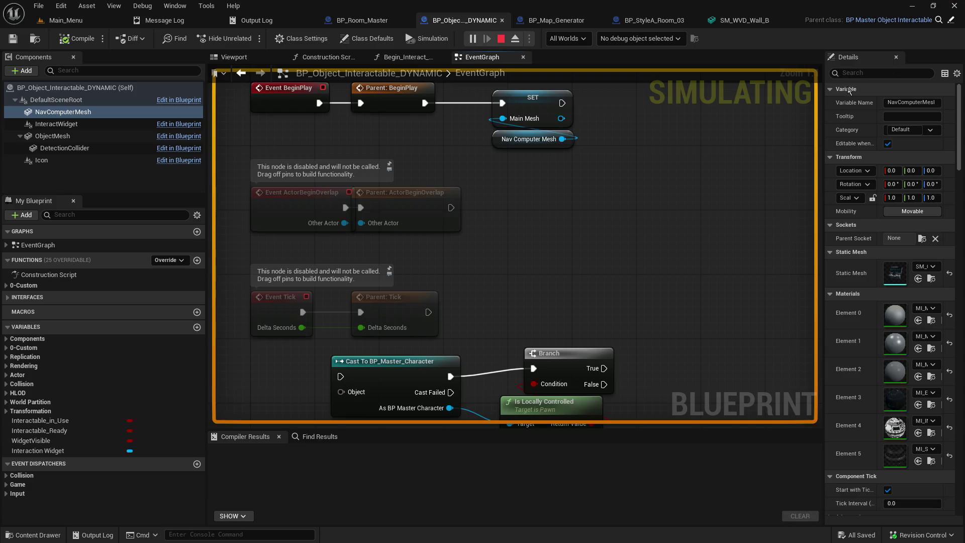
click(83, 20)
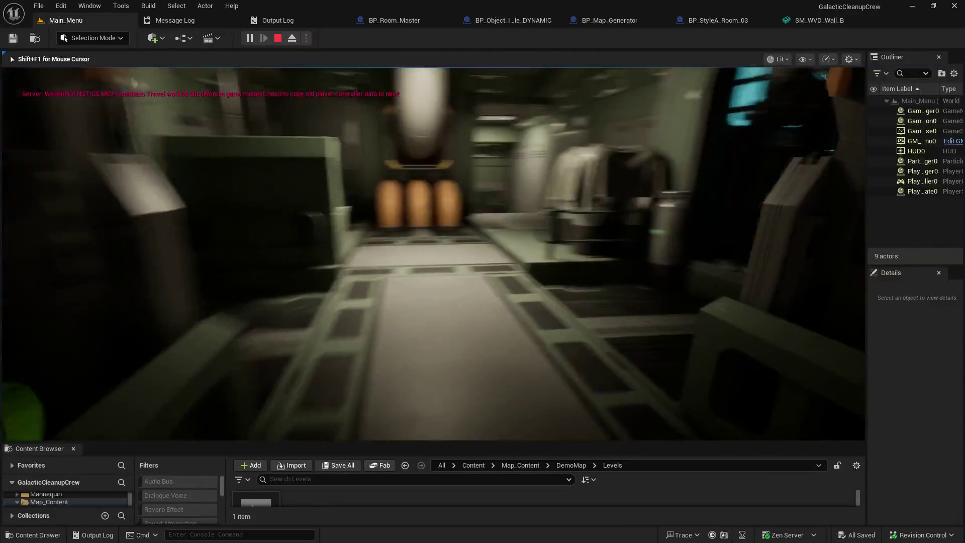
Walk through the station's pod room and pipe corridors, then bring Notepad forward.
key(w)
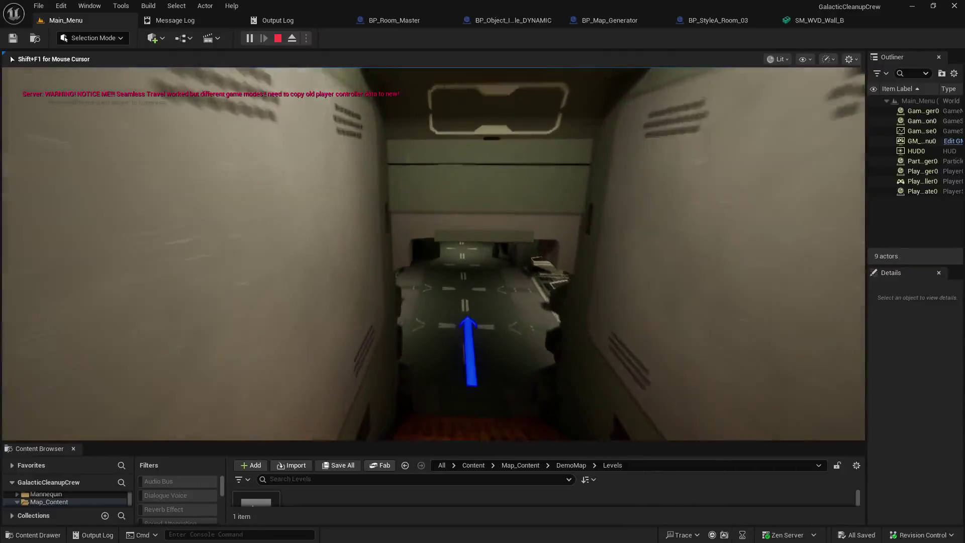
key(w)
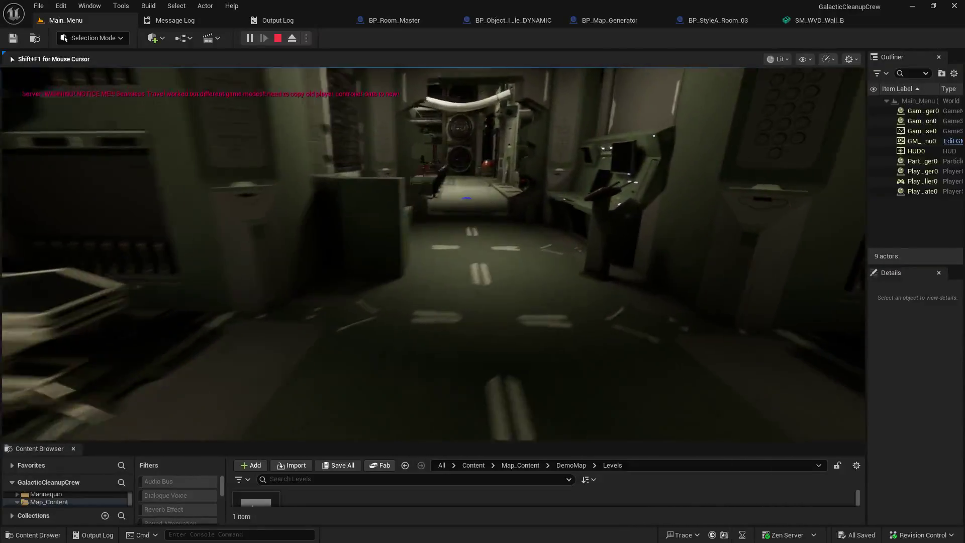
key(w)
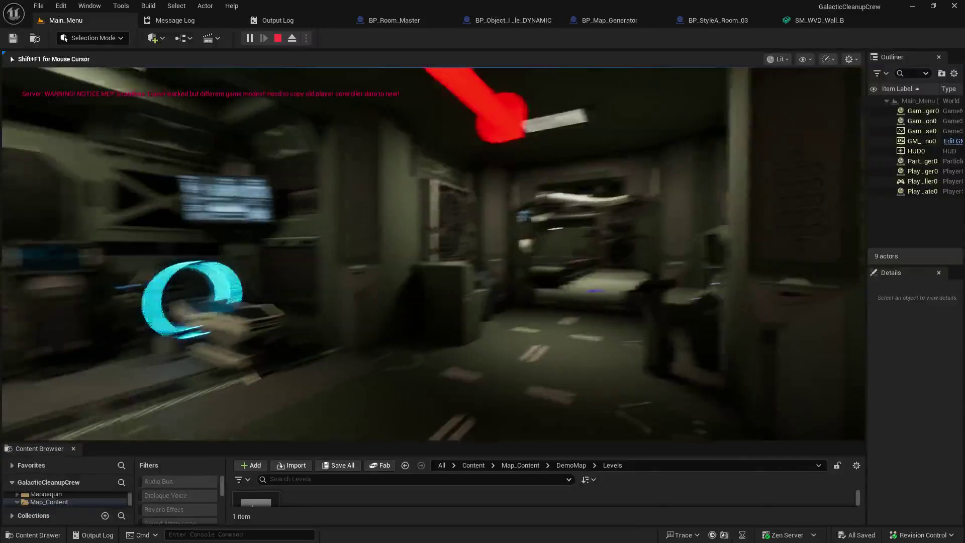
key(w)
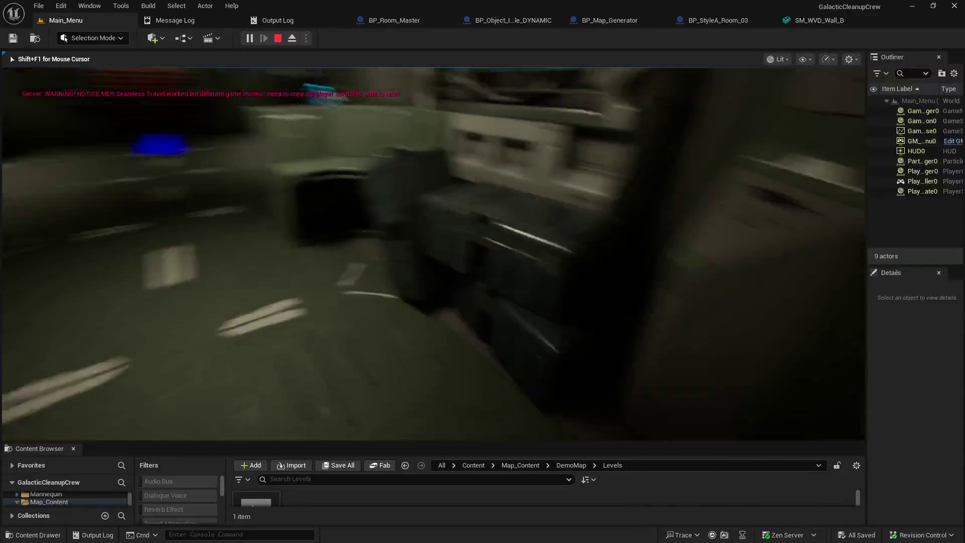
key(w)
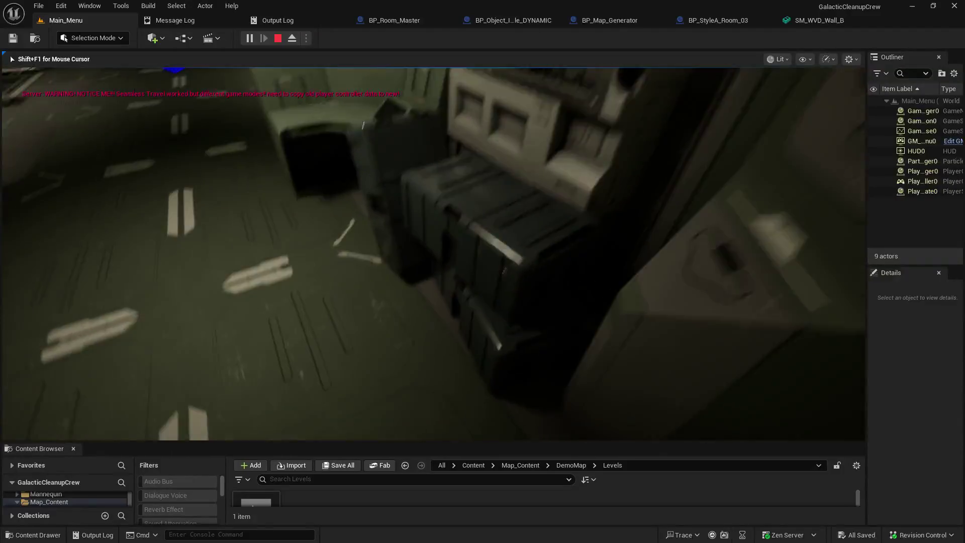
key(w)
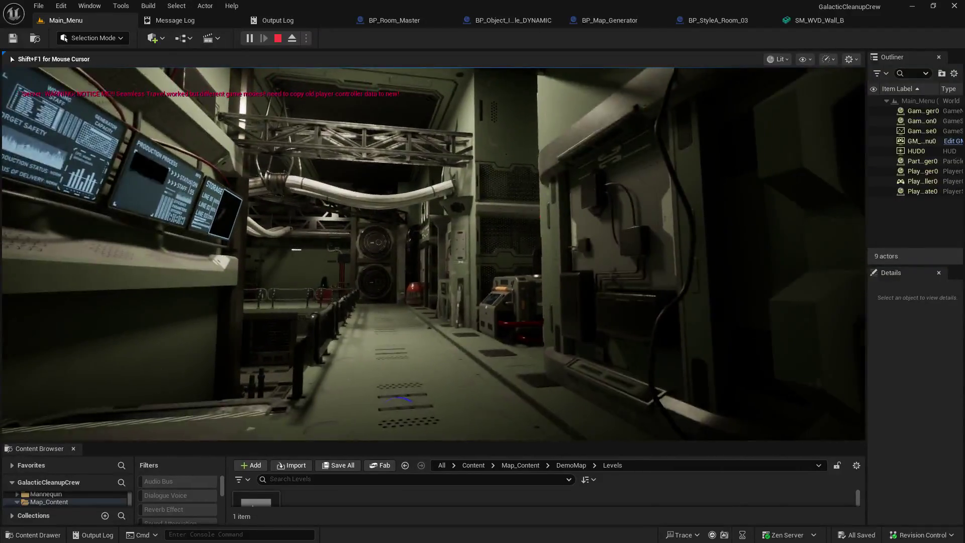
key(w)
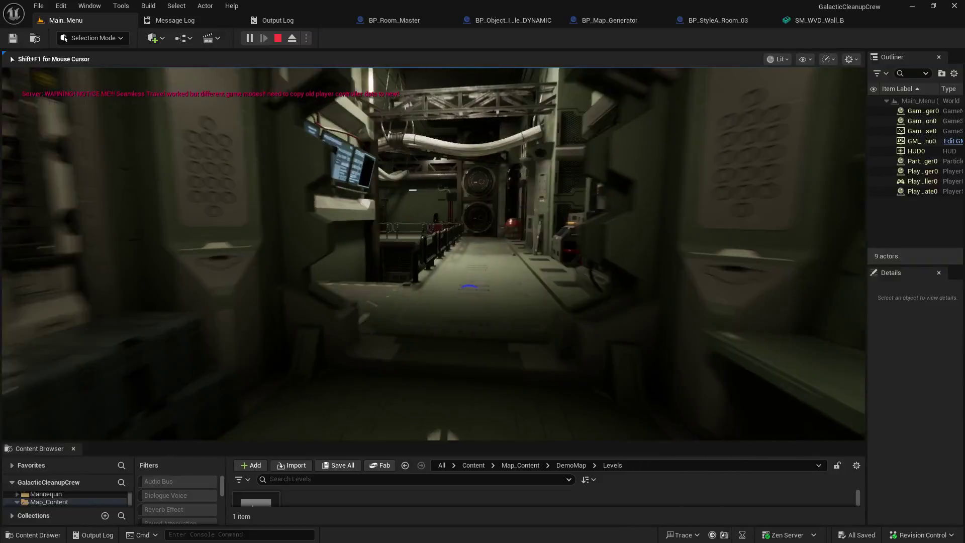
key(s)
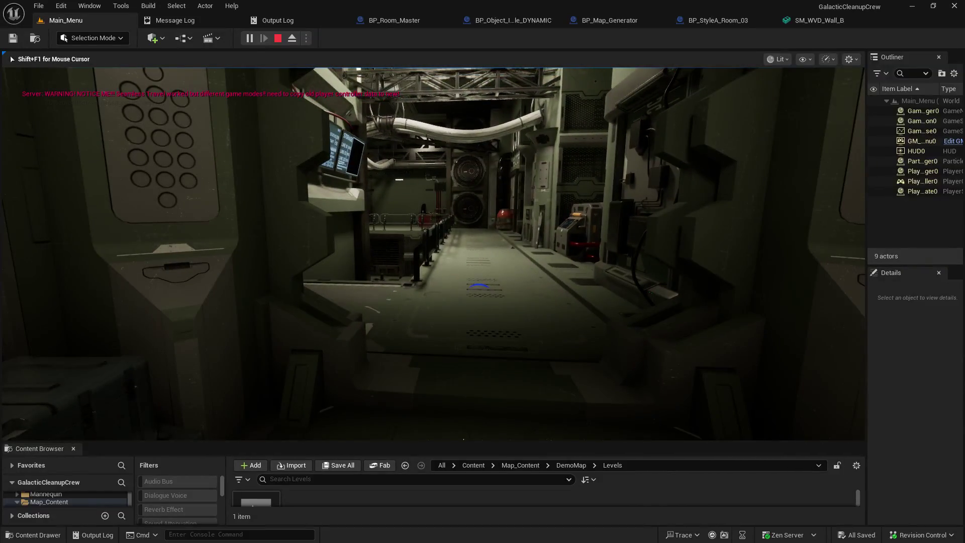
key(alt+Tab)
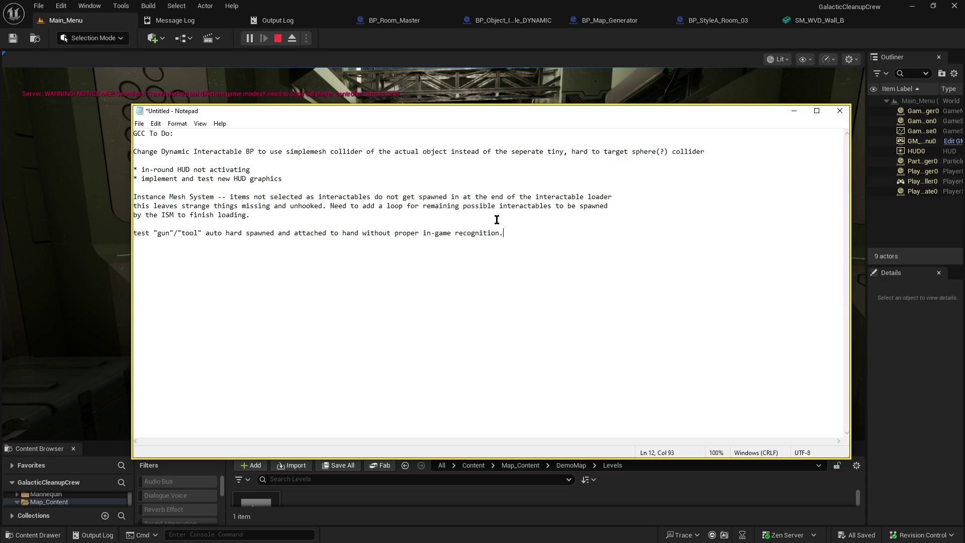
Add the note: StyleA "medbay" room, the noExit has collision on by default. Disable this.
key(Return)
key(Return)
text(medbat)
text( StylA)
key(shift+Home)
text(StyleA "medbay)
text(" room)
text(the)
key(BackSpace)
key(BackSpace)
key(BackSpace)
text(the noExit )
text(has co)
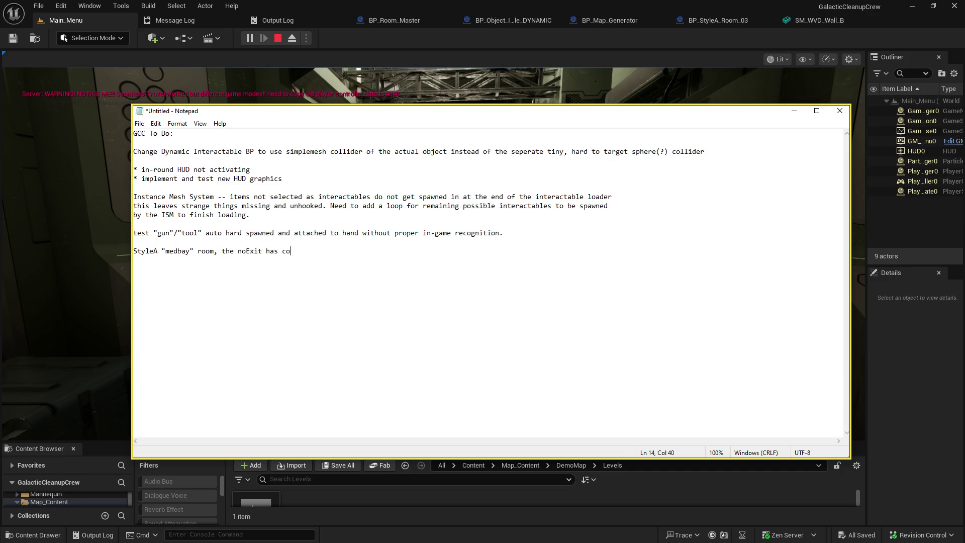
text(llision on by default. )
text(Disable this.)
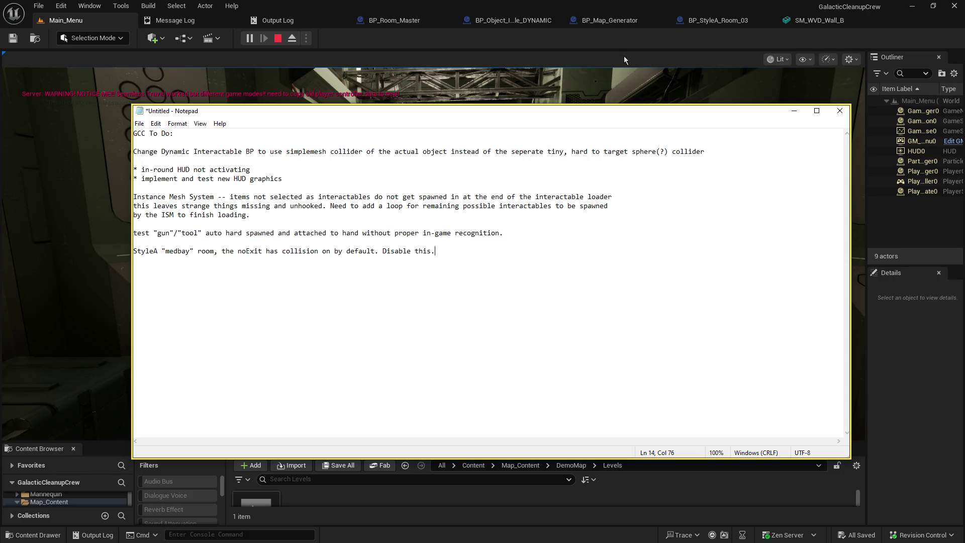
click(624, 56)
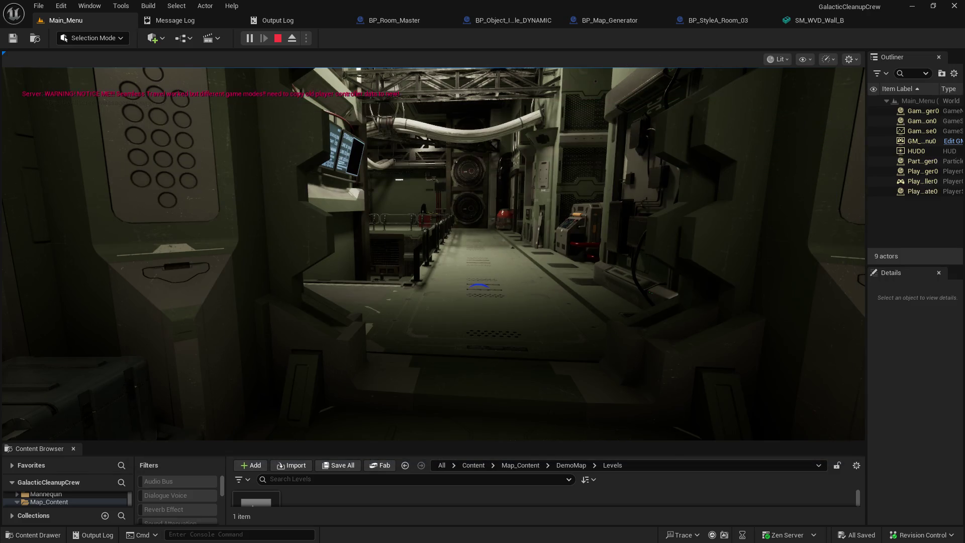
click(672, 143)
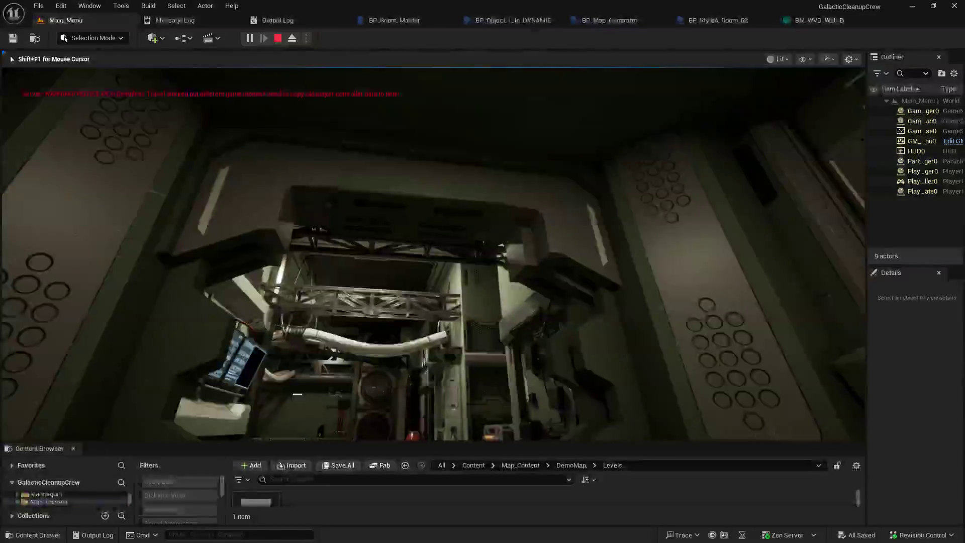
key(alt+Tab)
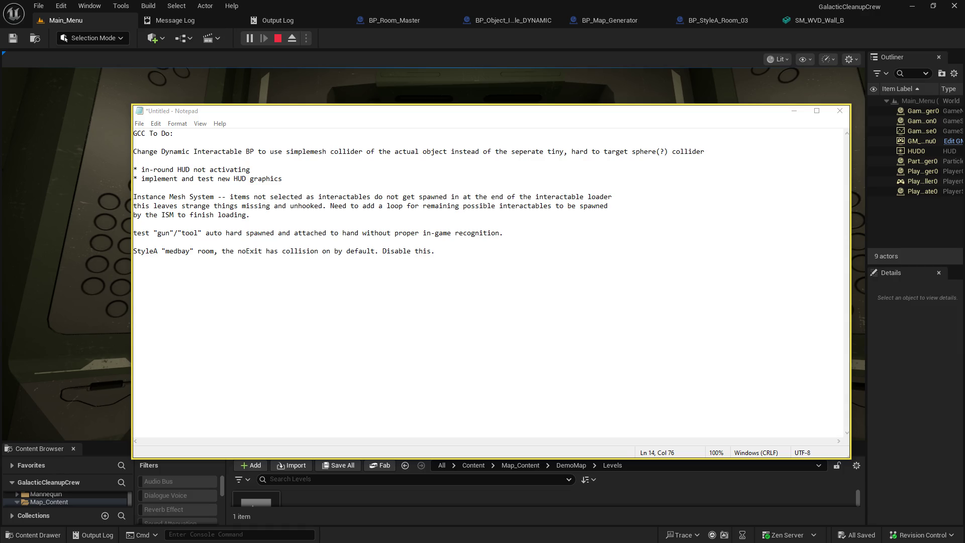
click(334, 41)
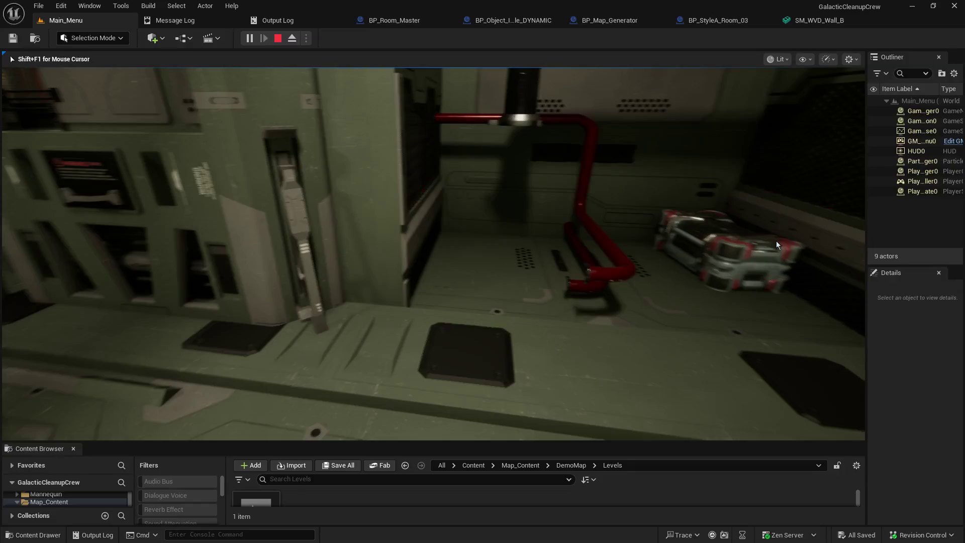
key(alt+Tab)
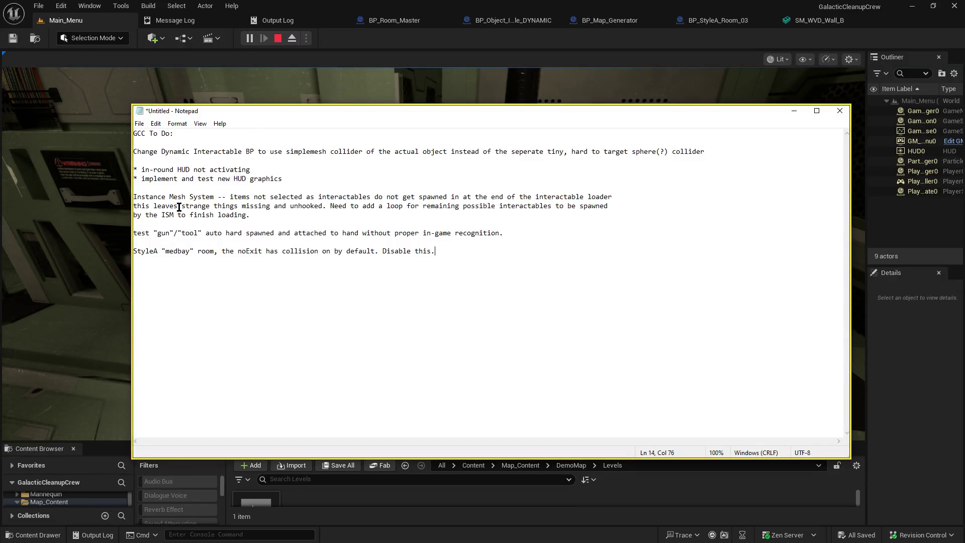
drag(253, 222, 134, 197)
click(166, 197)
click(653, 42)
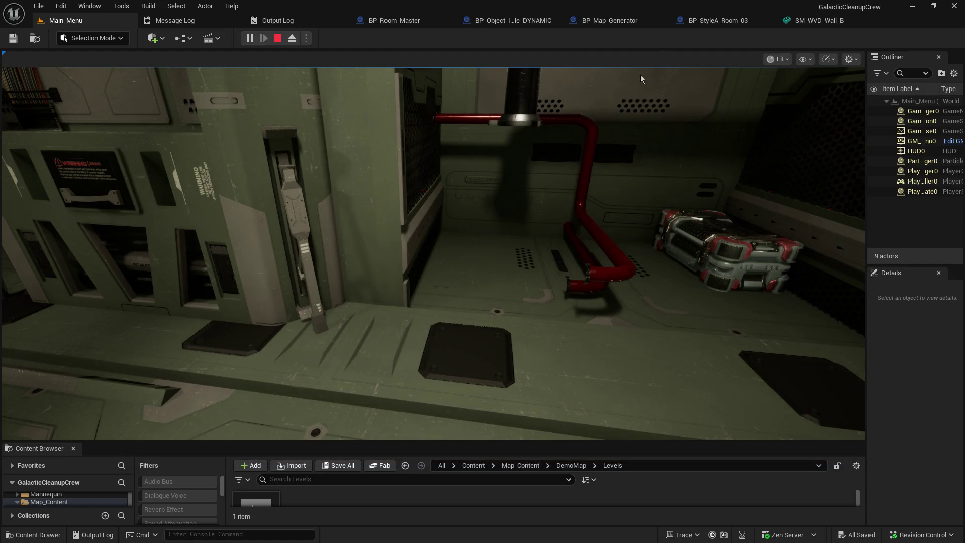
click(572, 216)
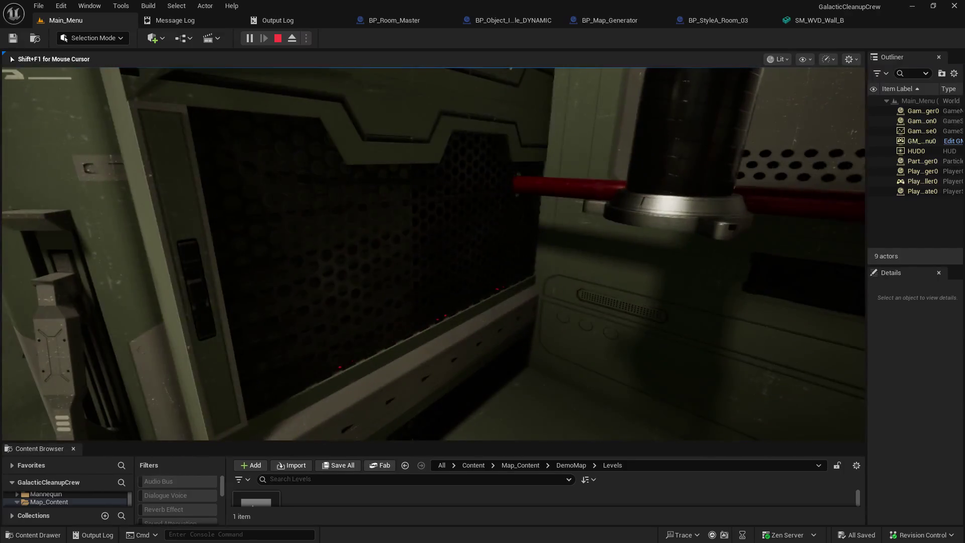
key(w)
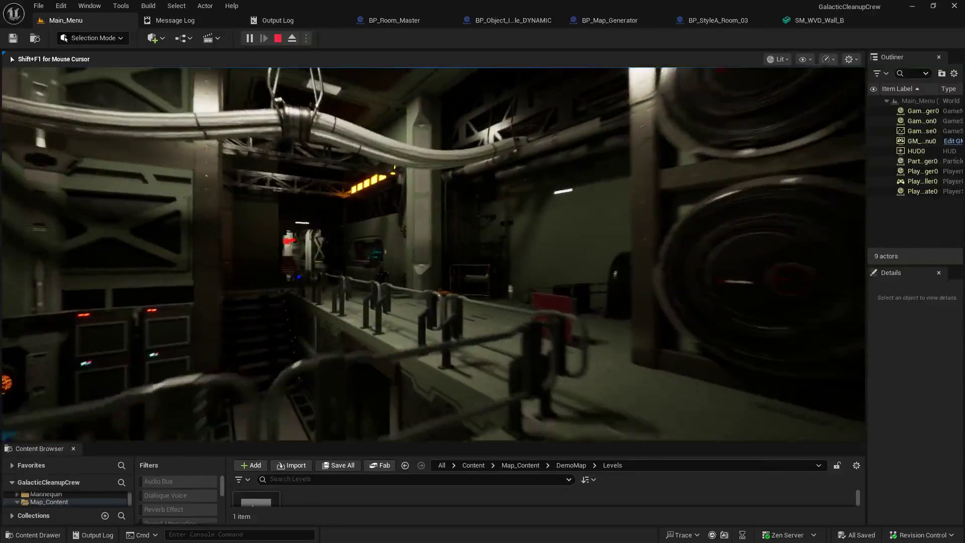
key(alt+Tab)
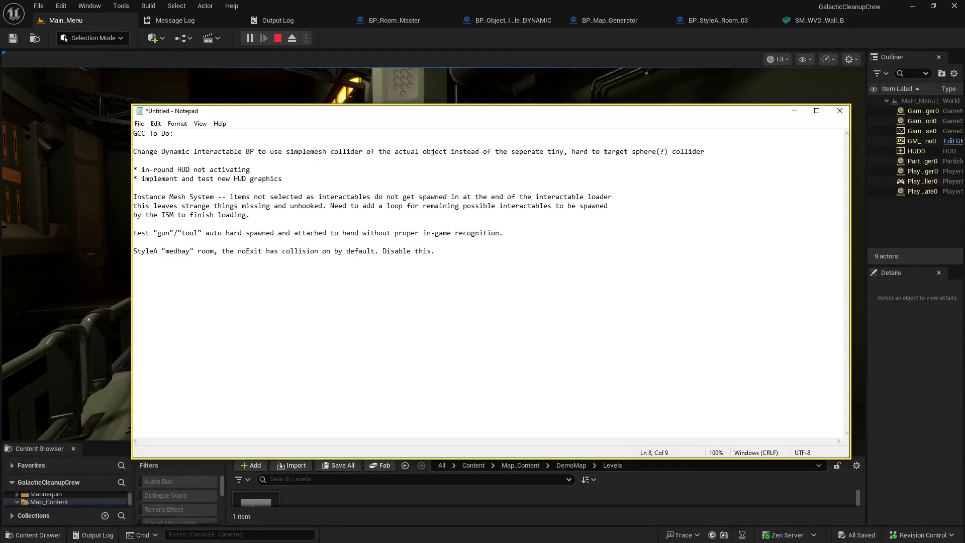
Leave Notepad and recapture the mouse in the playtest viewport to resume playing.
key(alt)
key(alt+Tab)
key(alt+Tab)
click(448, 85)
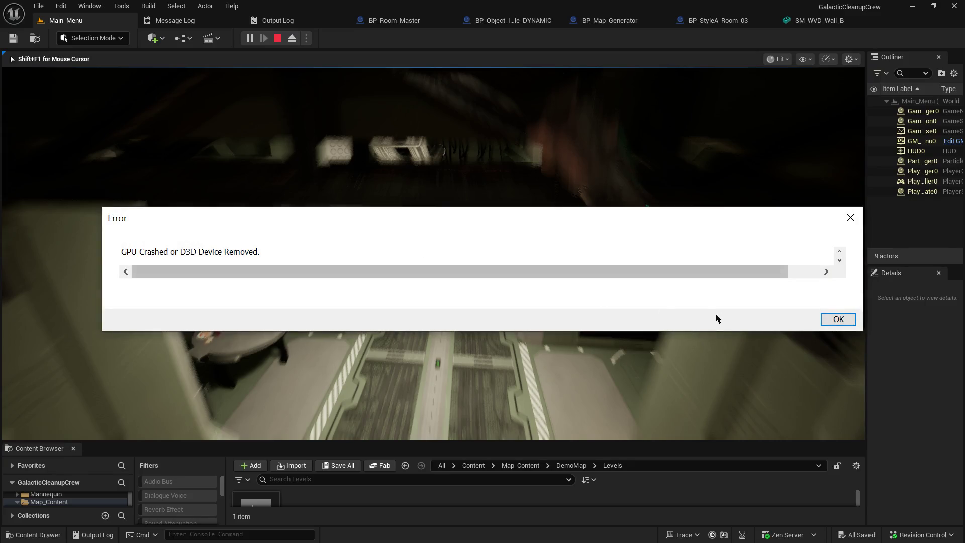
Dismiss the 'GPU Crashed or D3D Device Removed' error with OK.
click(844, 318)
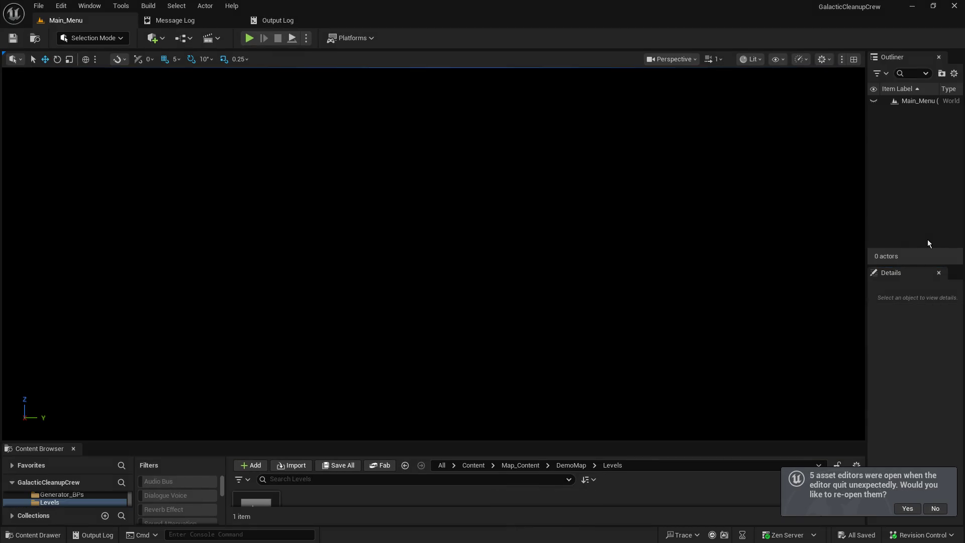
Accept the offer to reopen the five asset editors from before the crash.
click(914, 508)
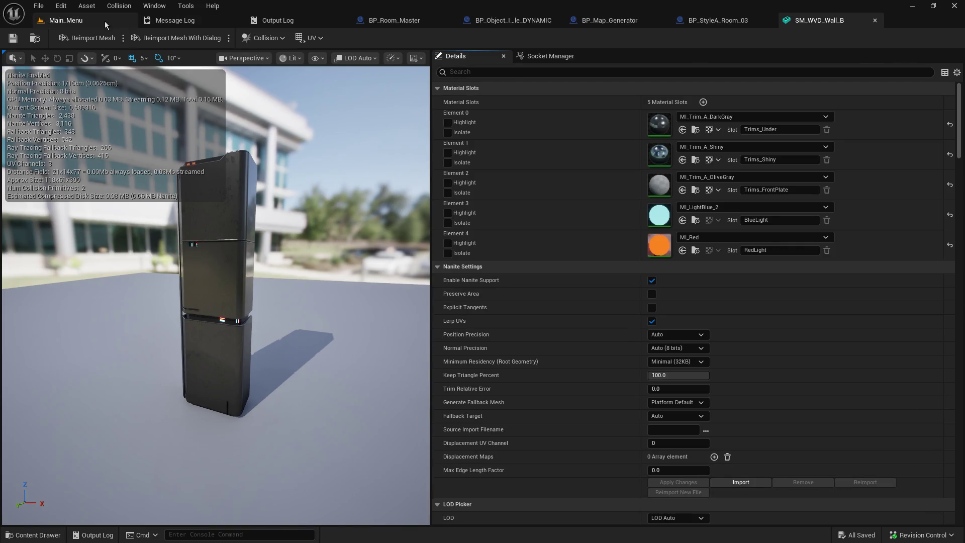
Switch from the SM_WVD_Wall_B mesh editor back to the Main_Menu level.
click(91, 20)
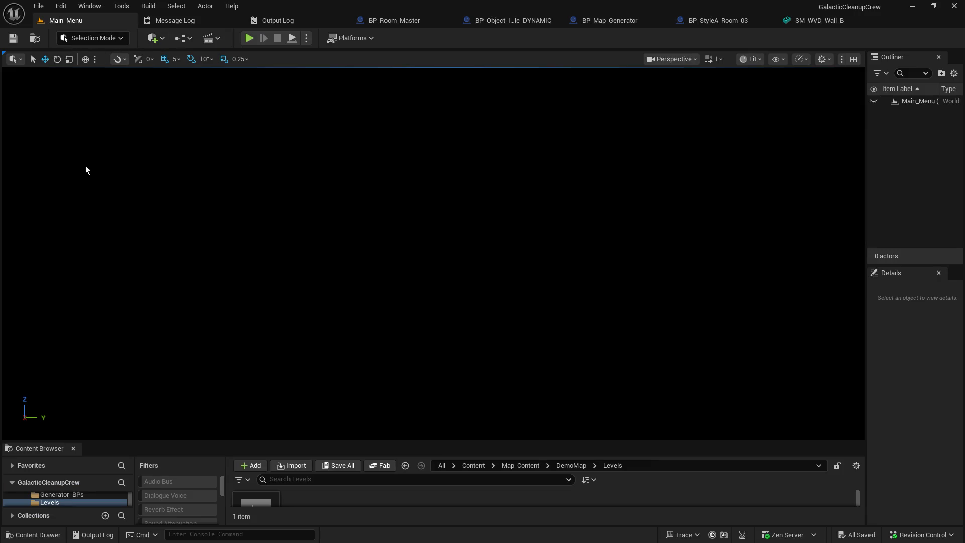
Enlarge the Content Browser, then switch to the BP_Object_Interactable_DYNAMIC EventGraph with its empty Set Static Mesh nodes.
drag(150, 442, 162, 340)
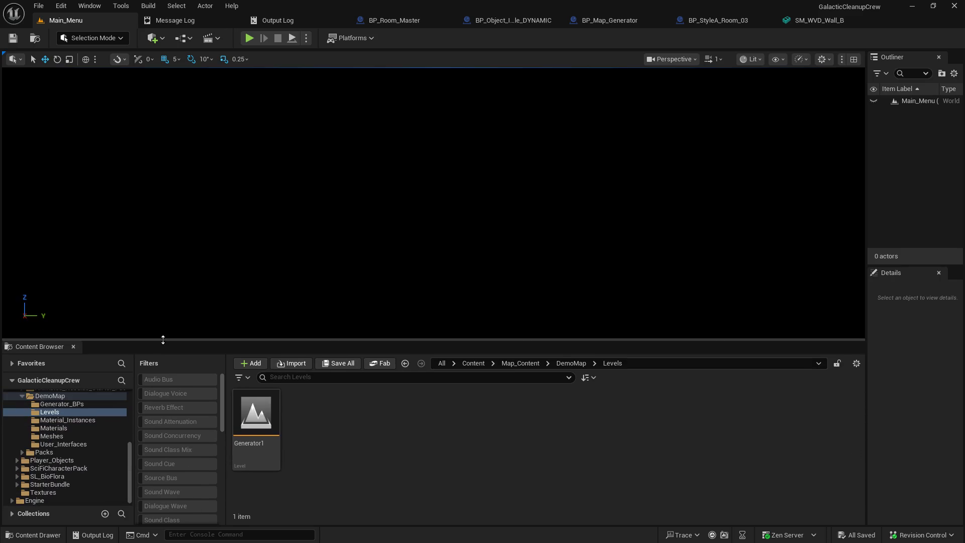
click(486, 23)
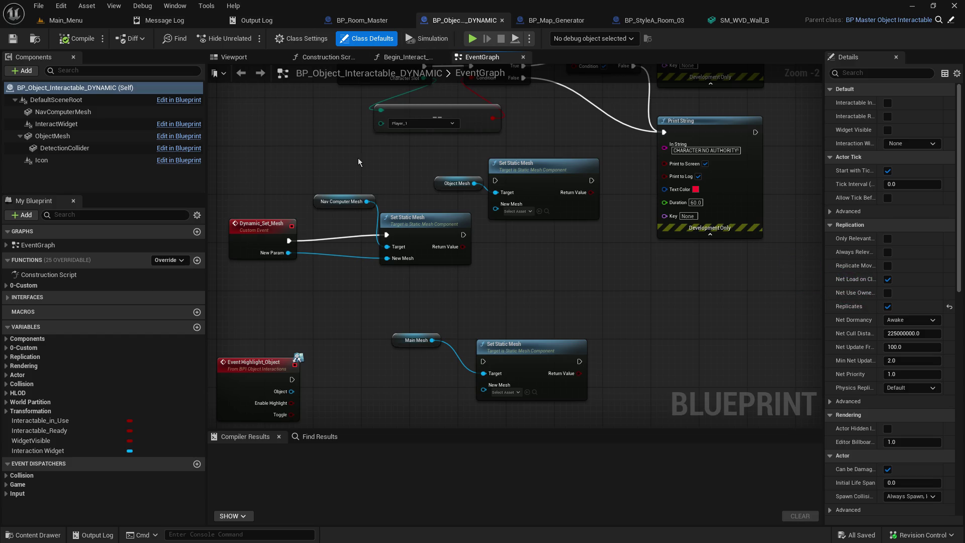
mouse_move(315, 269)
mouse_down()
mouse_move(372, 257)
mouse_move(362, 299)
mouse_up()
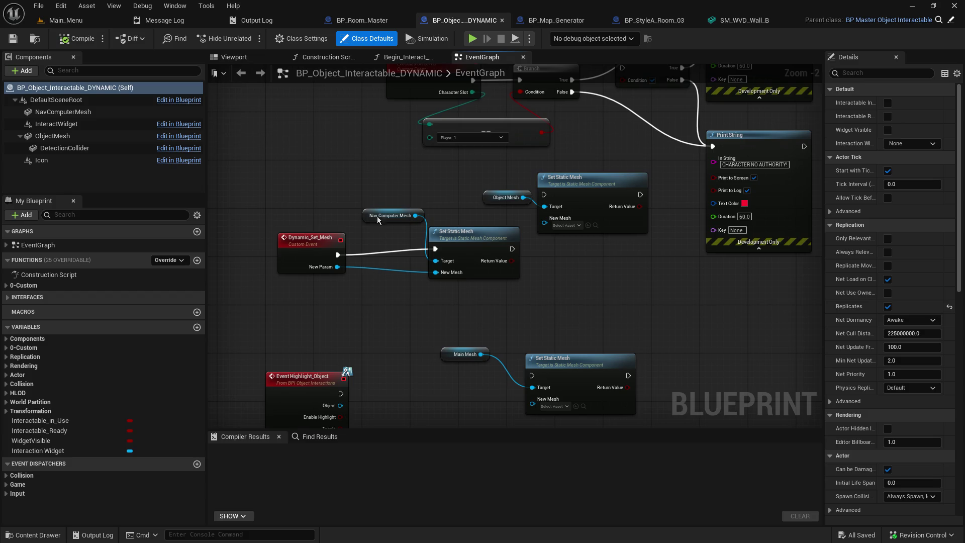
mouse_move(340, 142)
mouse_down()
mouse_move(319, 173)
mouse_move(288, 185)
mouse_up()
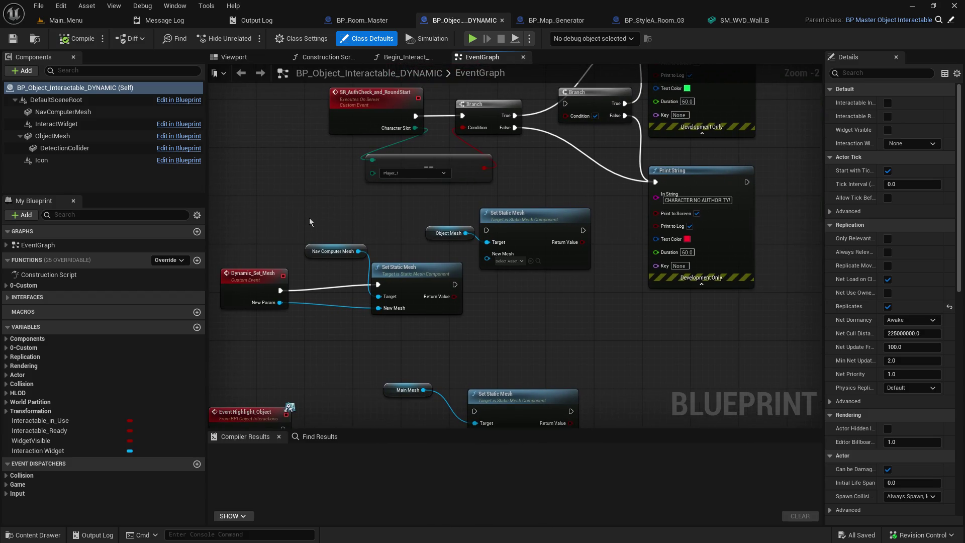
drag(310, 221, 304, 227)
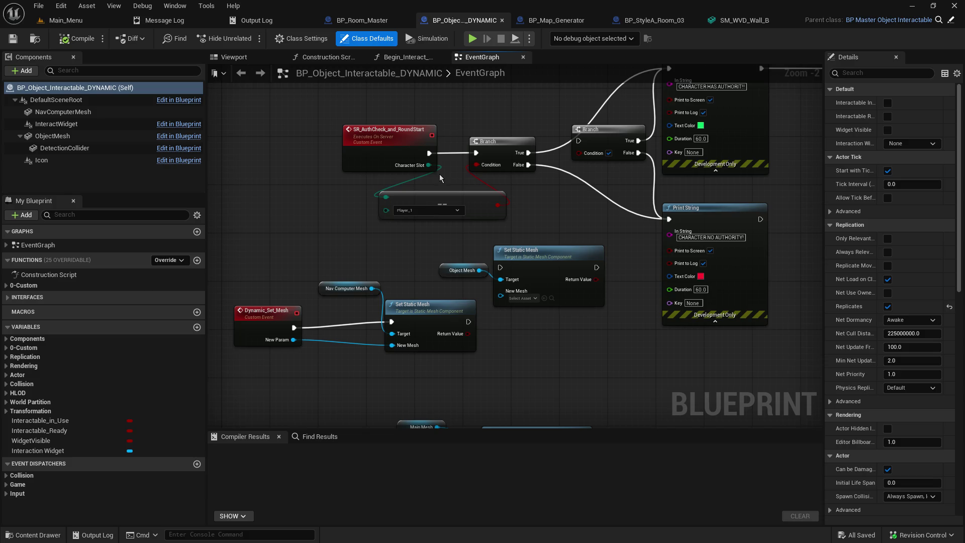
Pan the event graph, then return from Main_Menu to the BP_Object_Interactable_DYNAMIC blueprint.
drag(442, 237, 400, 239)
mouse_move(298, 181)
mouse_down()
mouse_move(287, 170)
mouse_move(334, 180)
mouse_up()
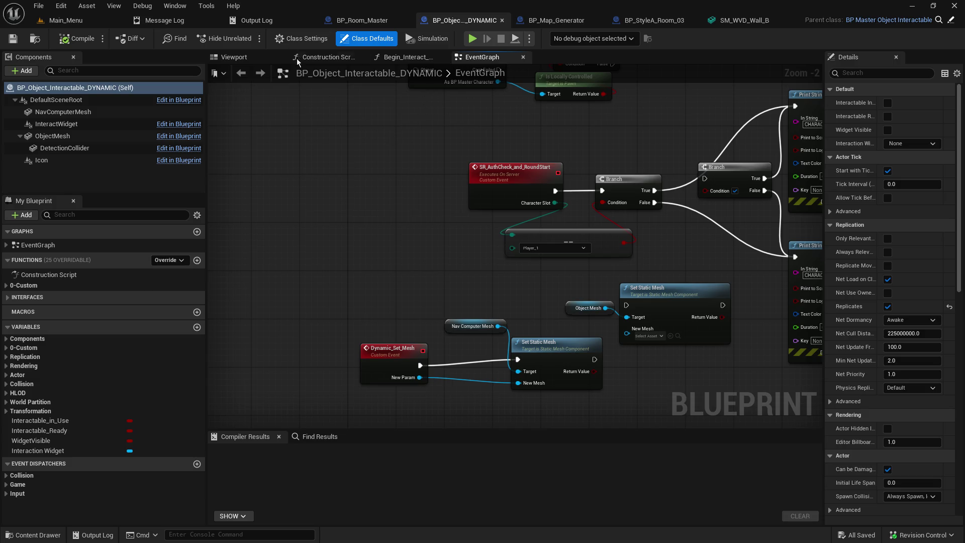
click(82, 22)
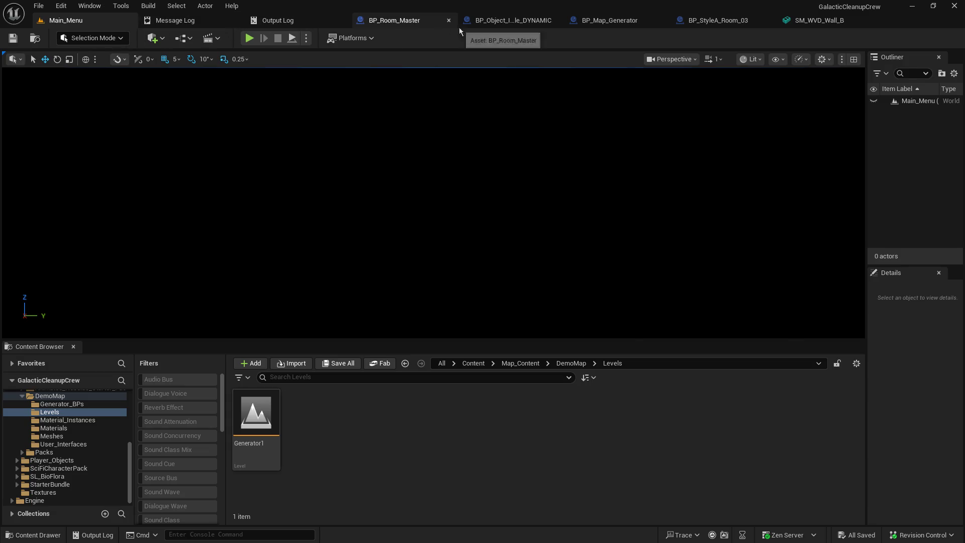
click(501, 22)
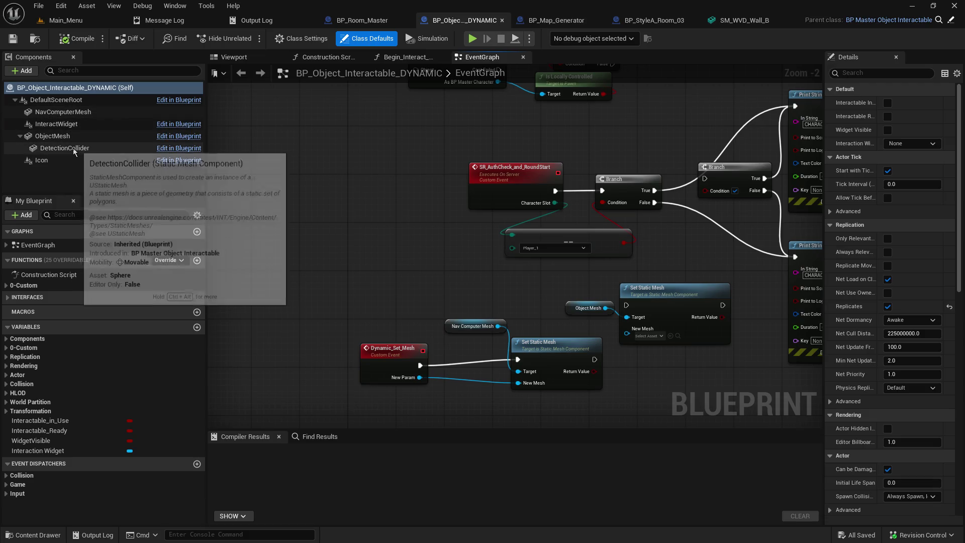
Select NavComputerMesh, widen Details, and scroll to its BlockAllDynamic / WorldDynamic Collision settings.
click(74, 103)
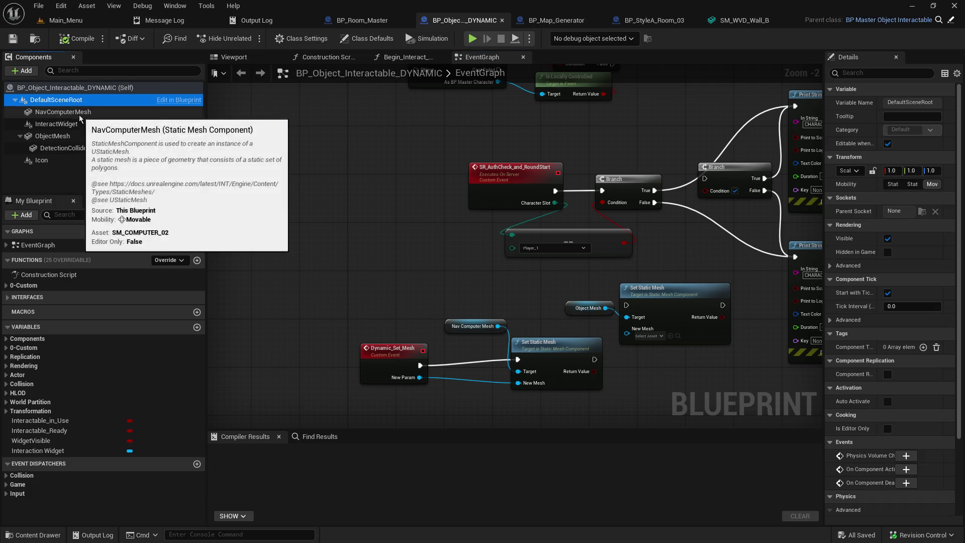
click(71, 111)
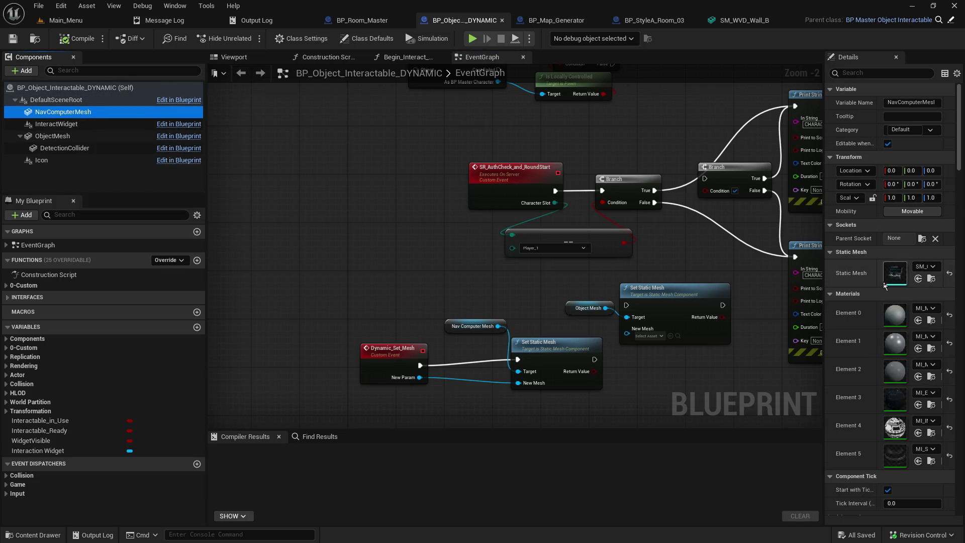
mouse_move(825, 279)
mouse_down()
mouse_move(804, 291)
mouse_move(569, 321)
mouse_up()
scroll(742, 329, down, 10)
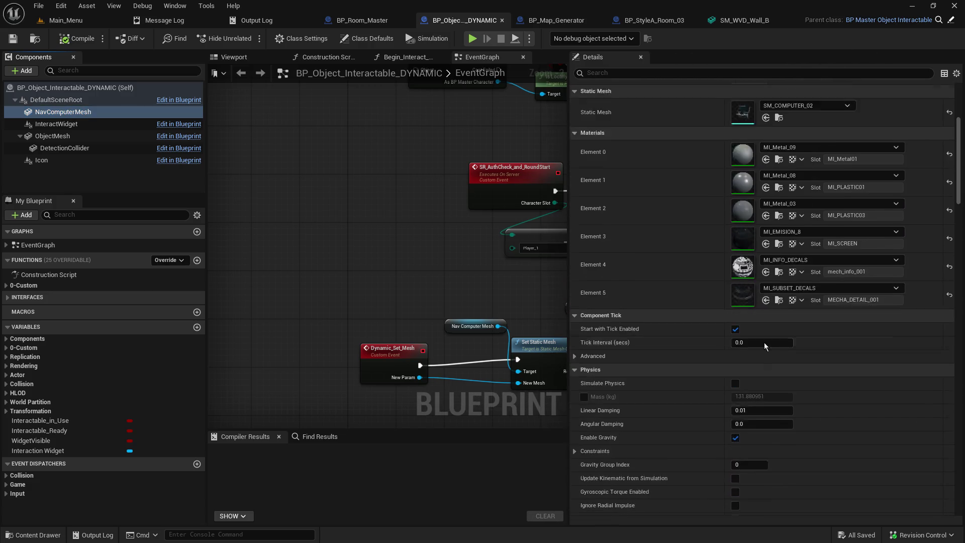
scroll(753, 325, down, 1)
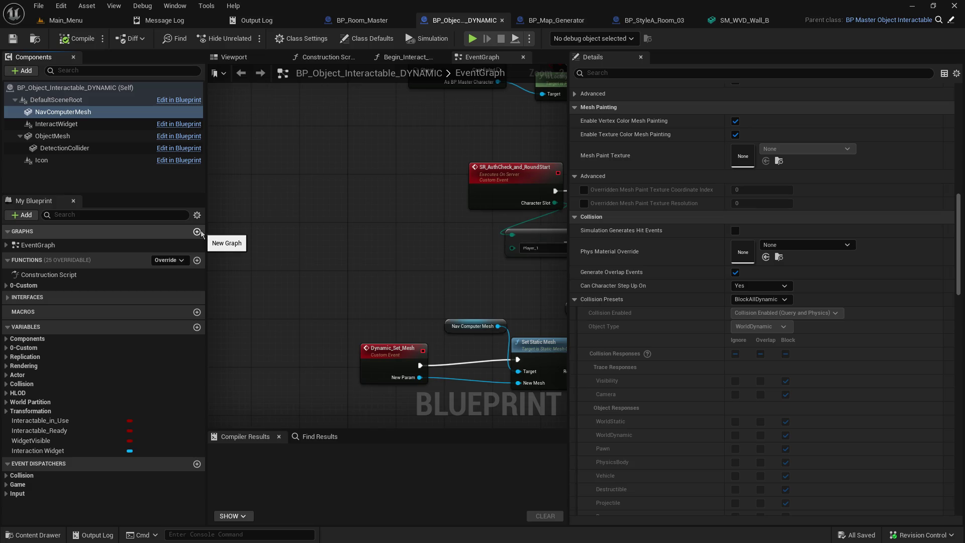
drag(569, 125, 677, 134)
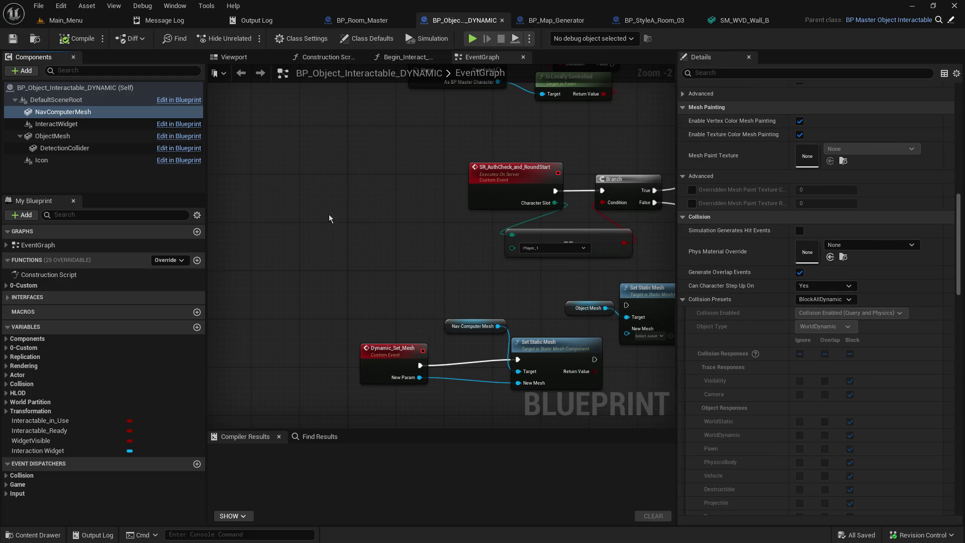
scroll(323, 272, down, 3)
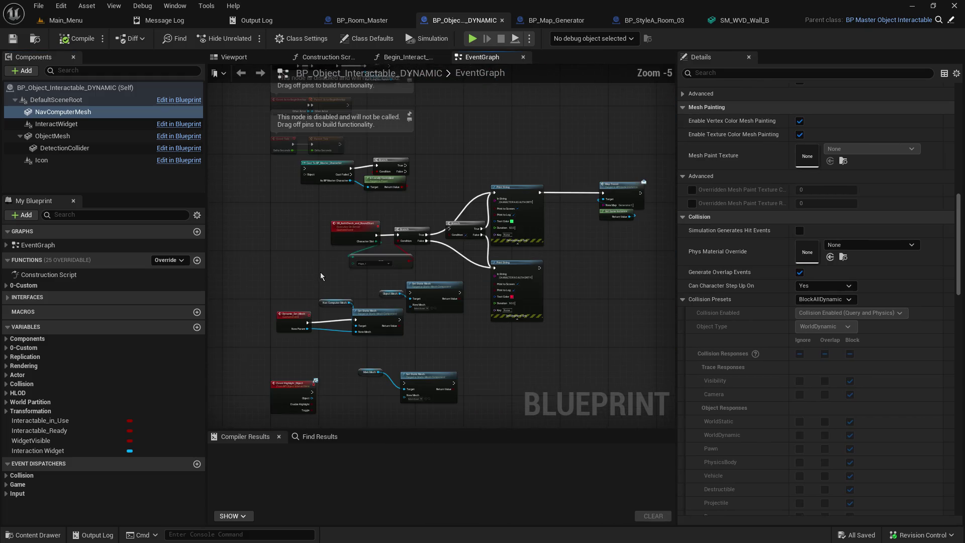
right_click(320, 273)
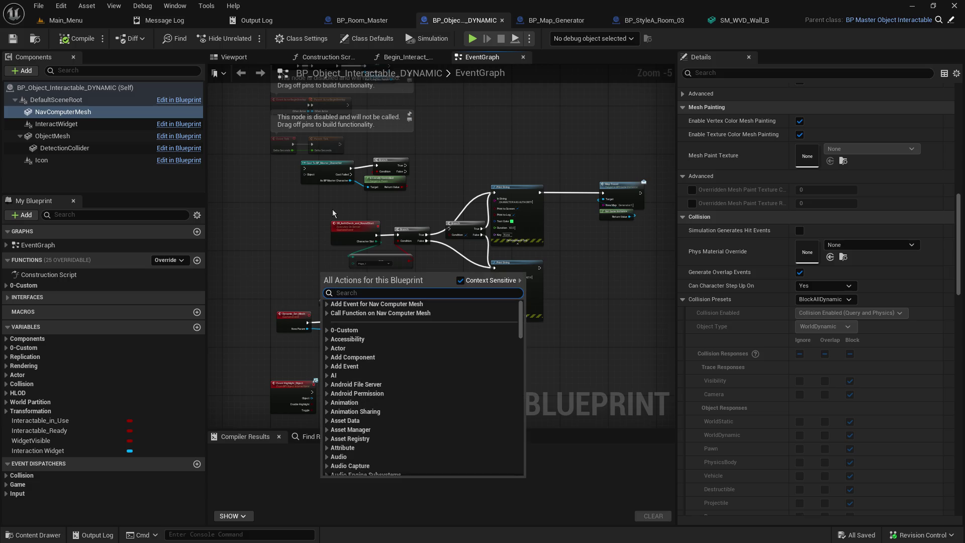
click(378, 197)
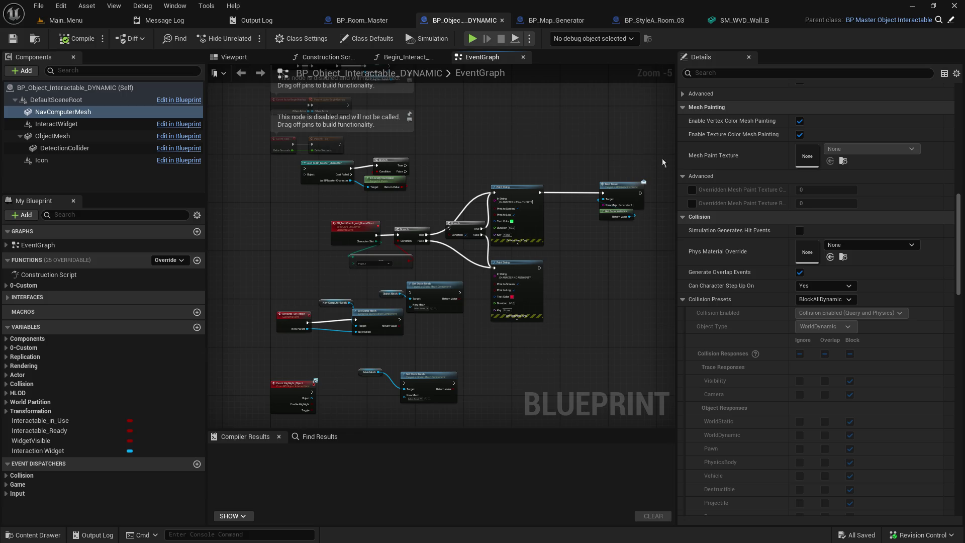
drag(677, 160, 745, 160)
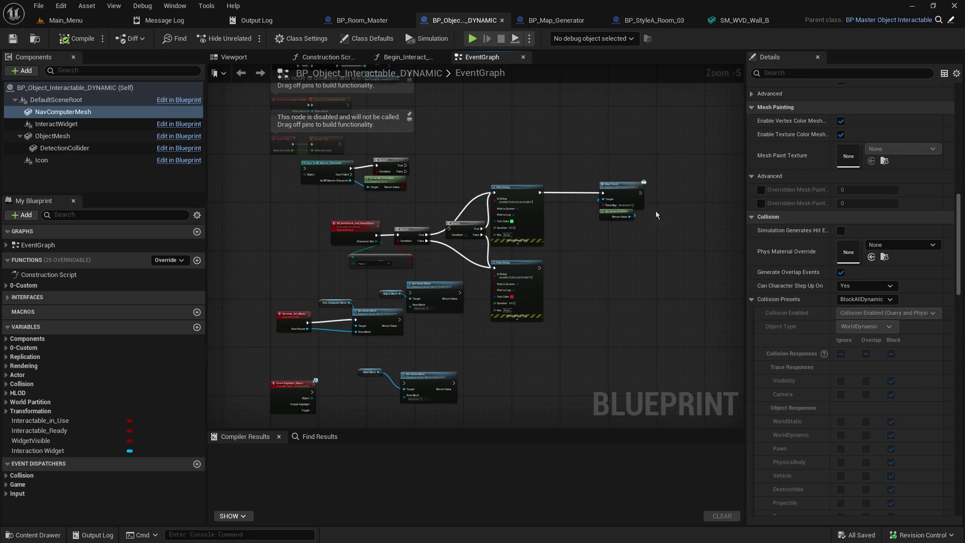
key(Home)
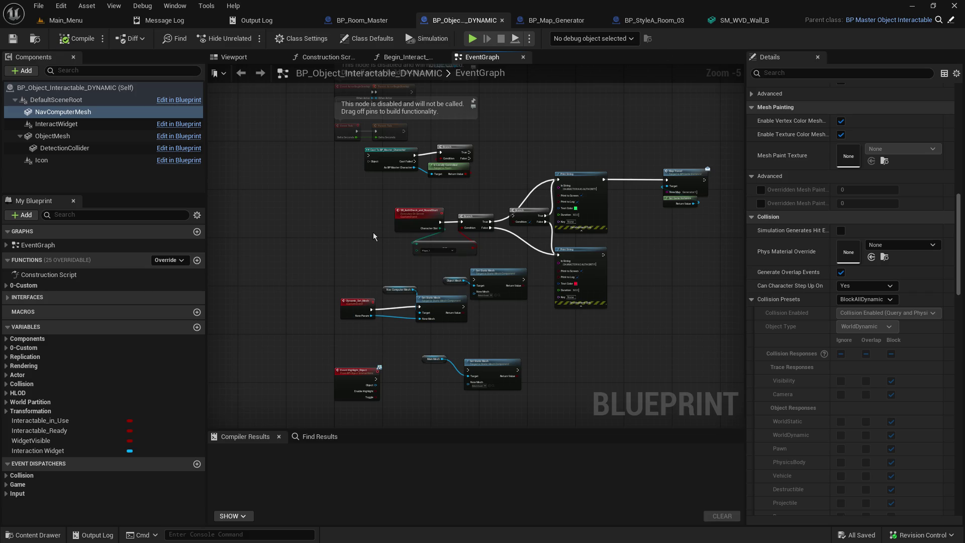
scroll(361, 243, up, 1)
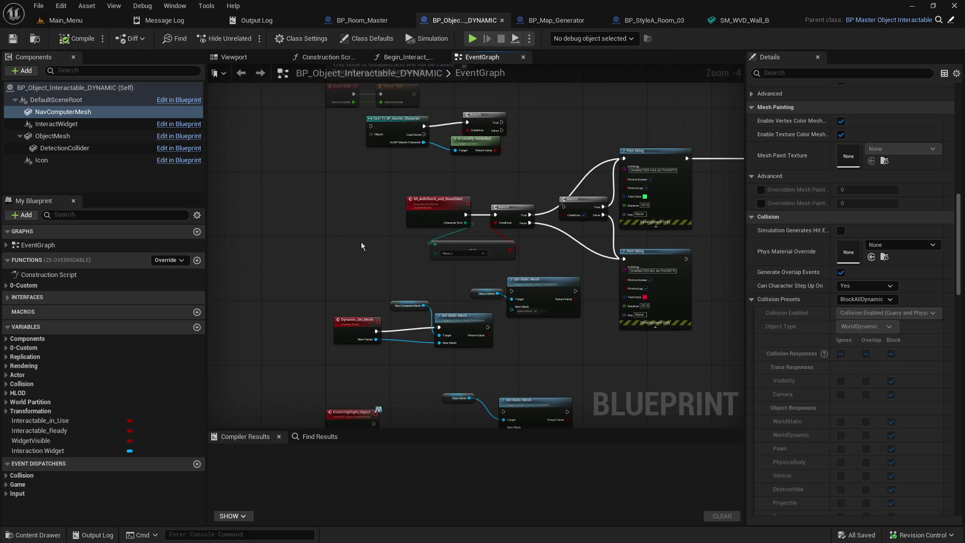
scroll(363, 240, down, 1)
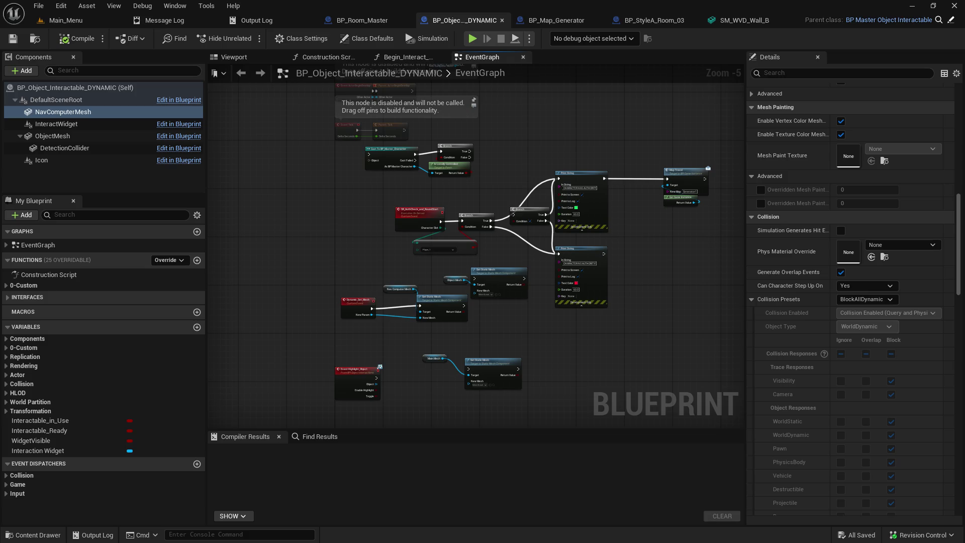
scroll(547, 241, up, 3)
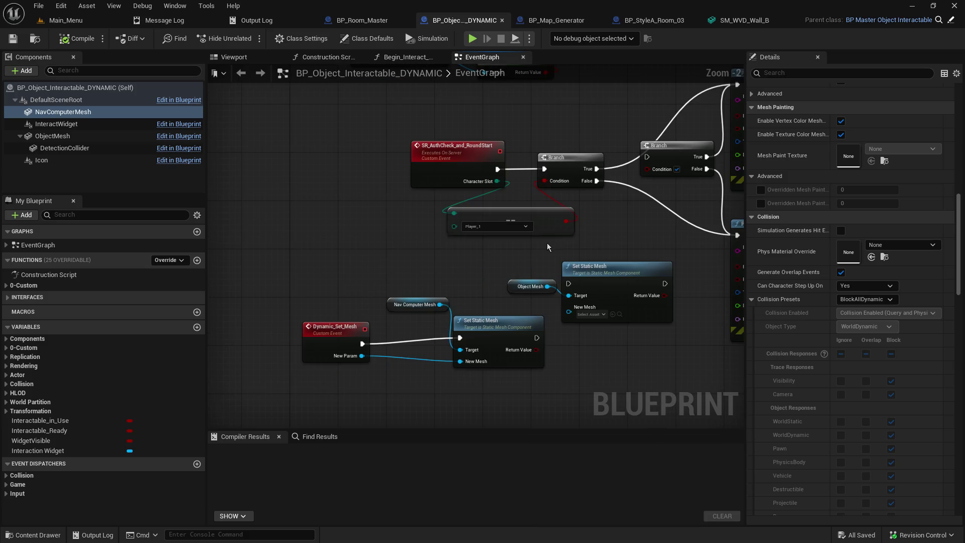
scroll(457, 264, down, 2)
drag(494, 255, 477, 240)
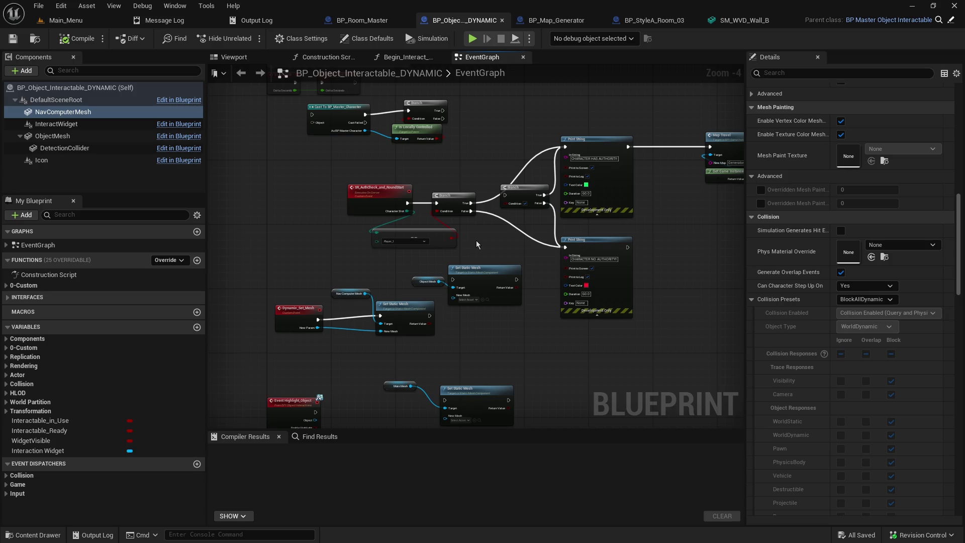
mouse_move(476, 241)
mouse_down()
mouse_move(502, 222)
mouse_move(487, 233)
mouse_up()
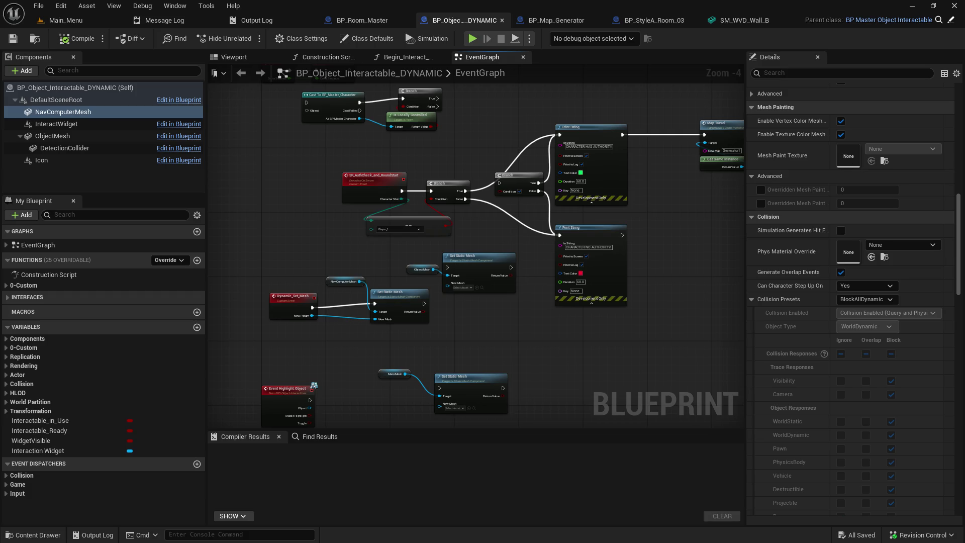
drag(469, 226, 442, 263)
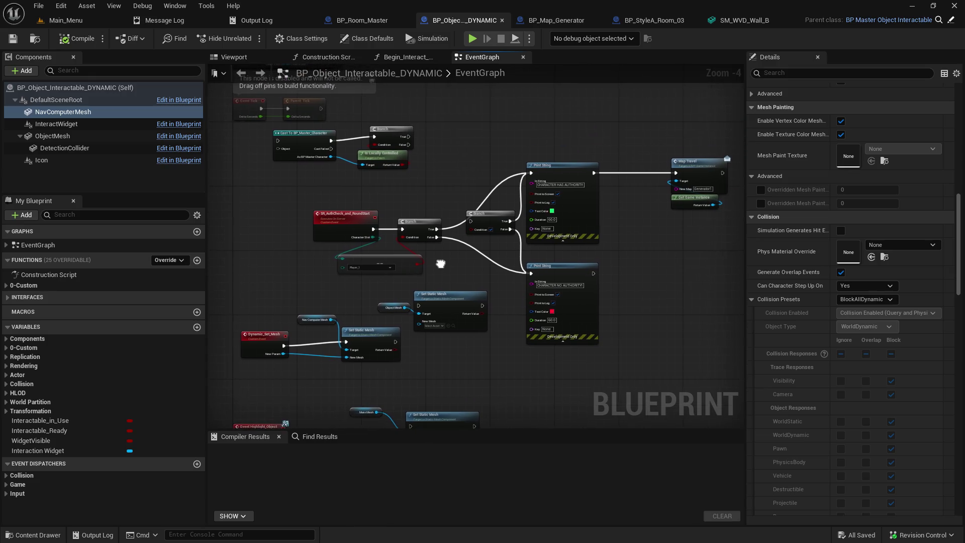
mouse_move(365, 231)
mouse_down()
mouse_move(392, 235)
mouse_move(385, 230)
mouse_up()
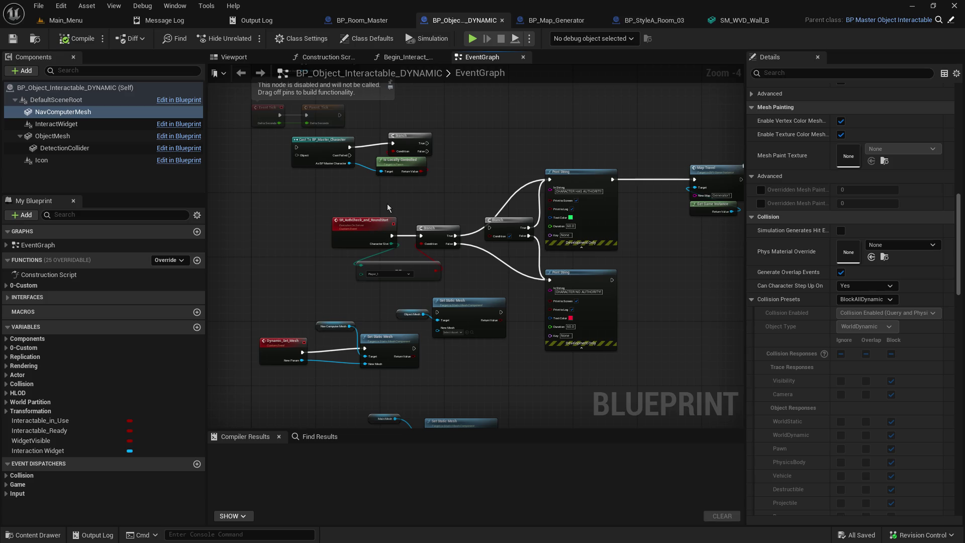
drag(382, 206, 470, 228)
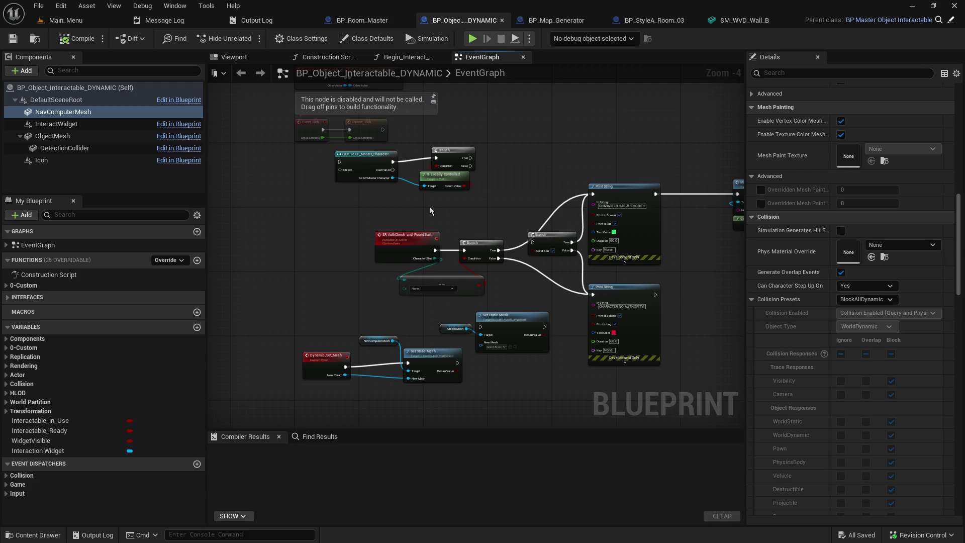
click(95, 112)
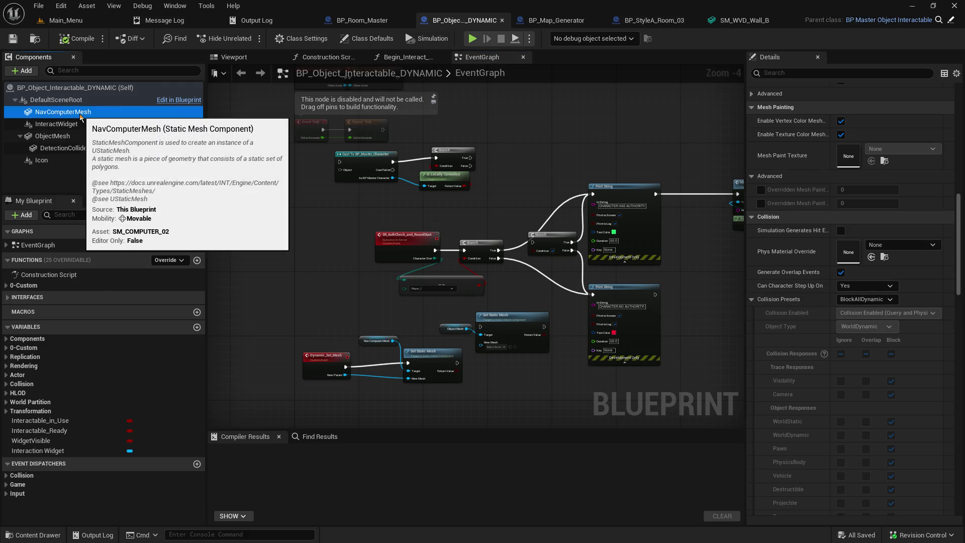
Frame the computer mesh and sphere collider in the Viewport, briefly checking SM_WVD_Wall_B and BP_StyleA_Room_03, then orbit.
click(232, 57)
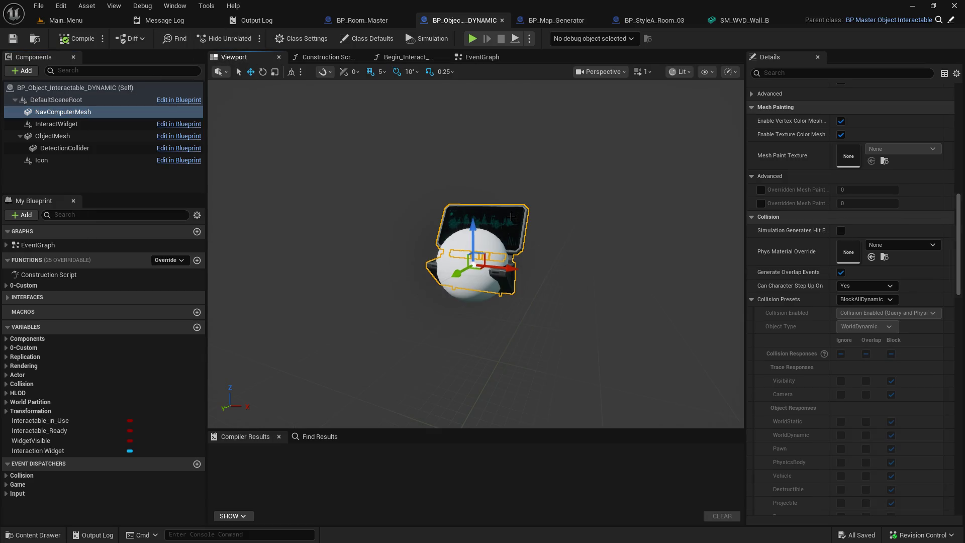
key(f)
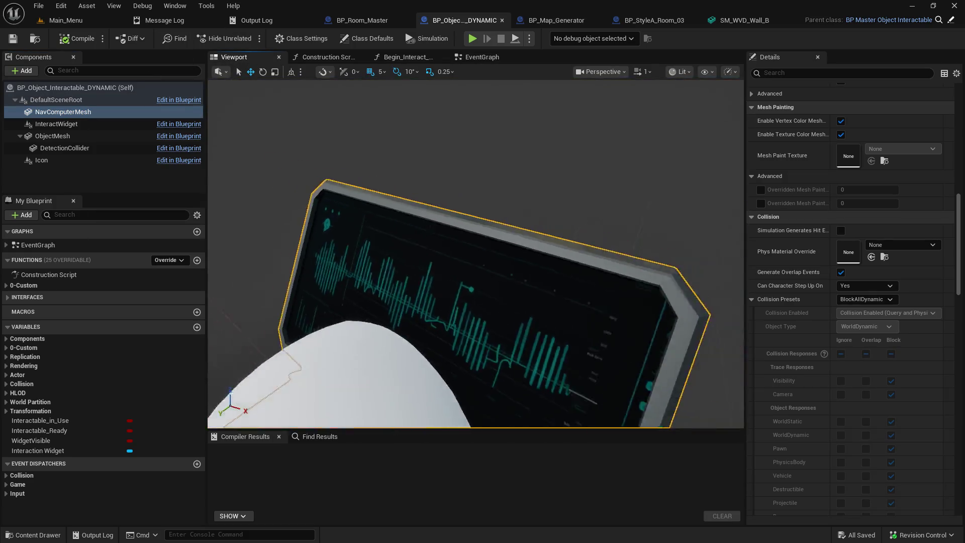
scroll(475, 254, down, 2)
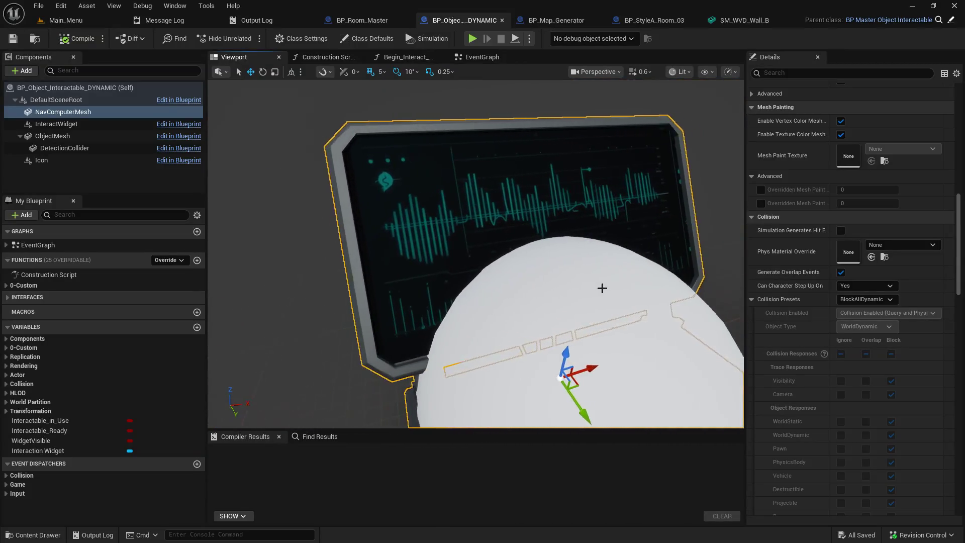
click(727, 20)
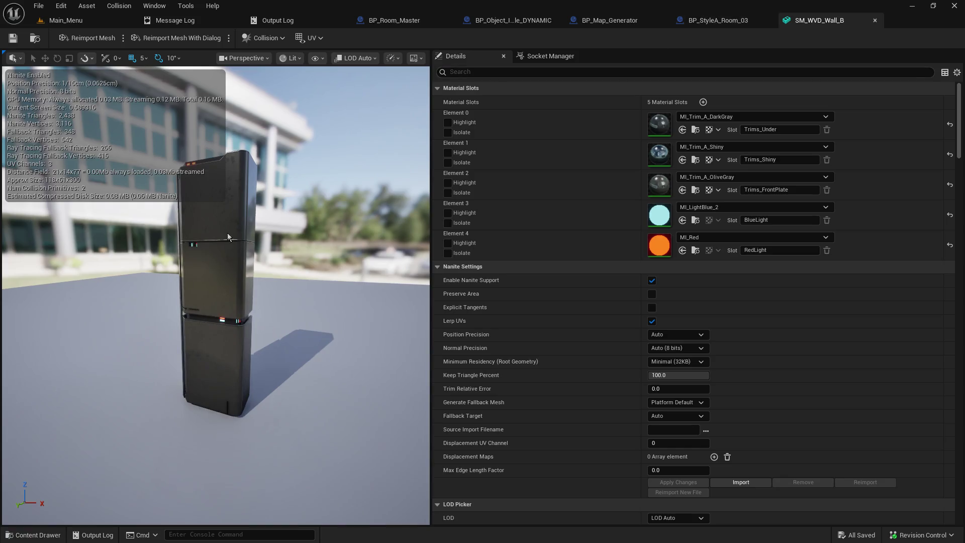
click(694, 21)
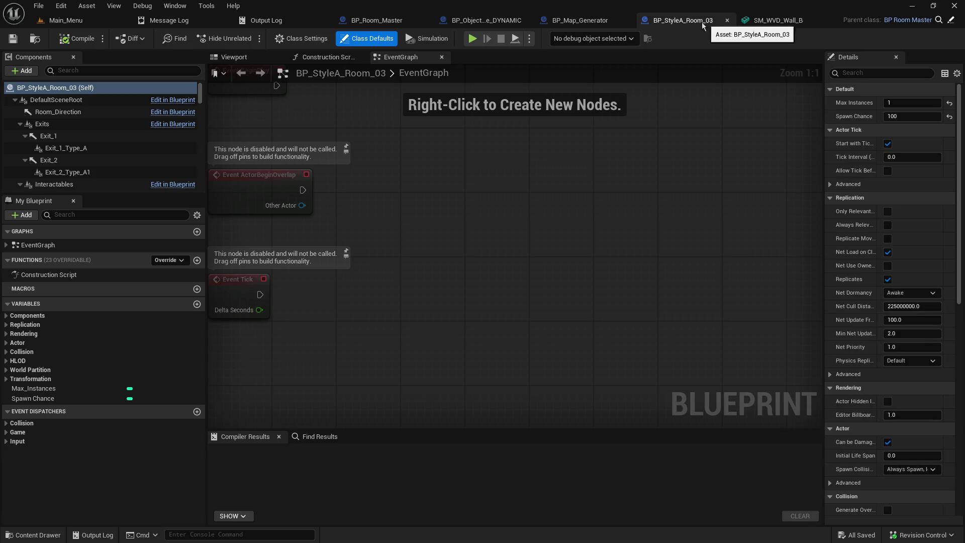
click(503, 23)
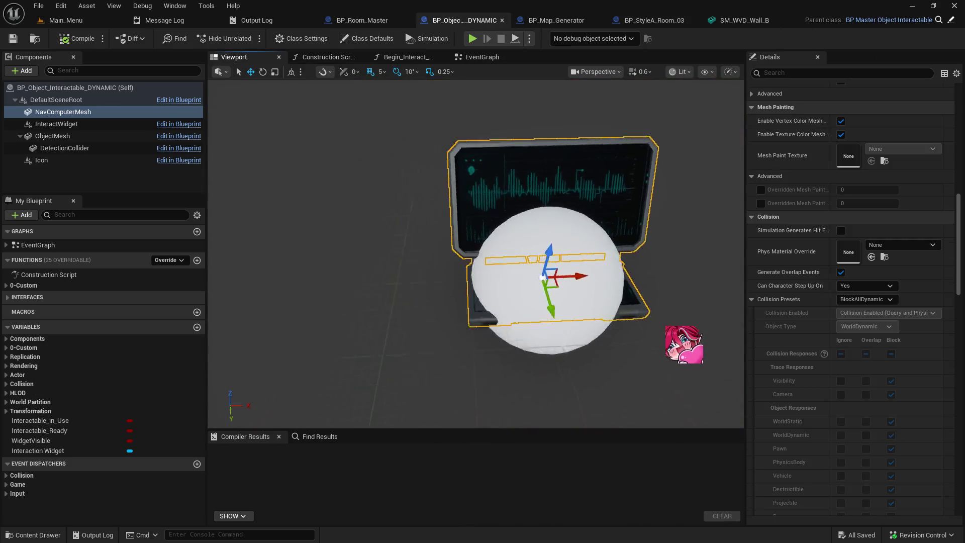
drag(425, 211, 523, 210)
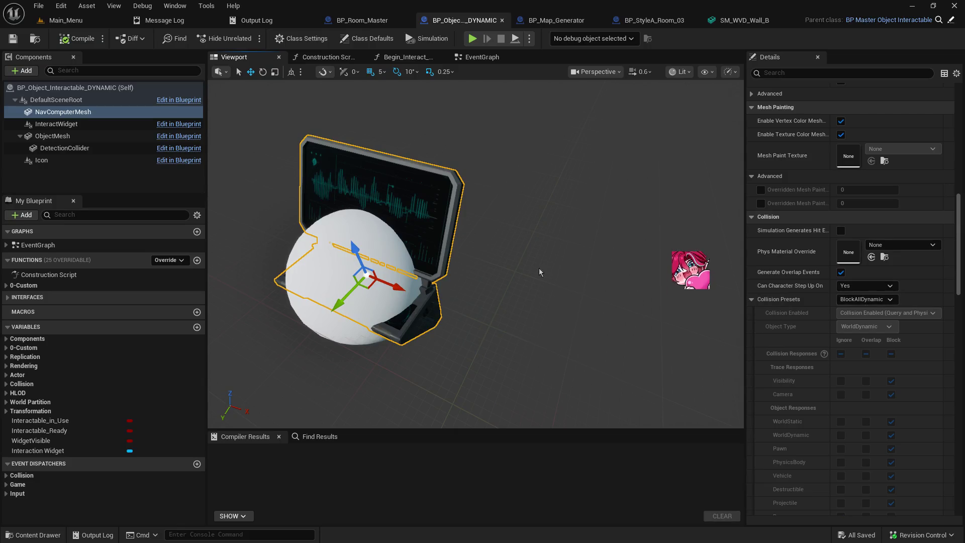
mouse_move(425, 211)
mouse_down()
mouse_move(427, 186)
mouse_move(433, 210)
mouse_move(427, 191)
mouse_move(425, 222)
mouse_move(417, 216)
mouse_up()
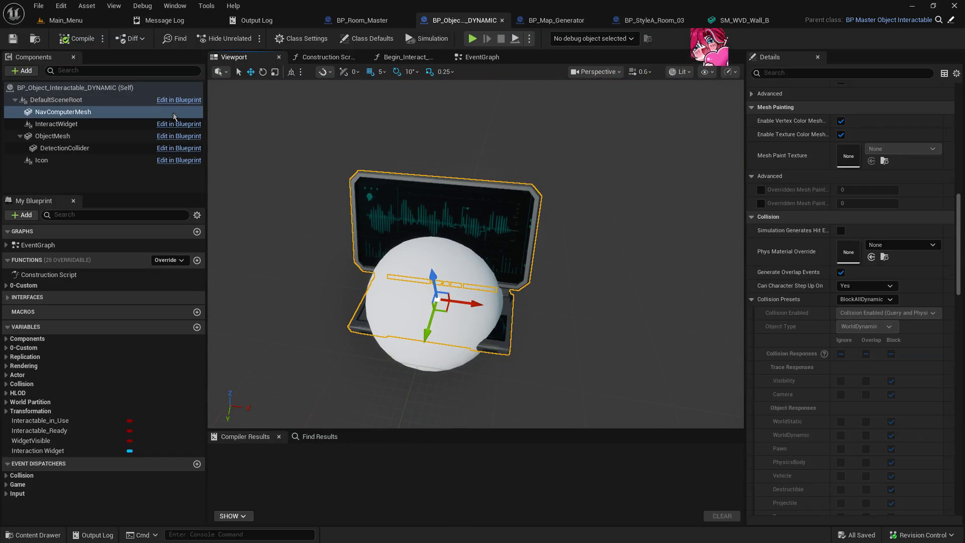
Compare NavComputerMesh and DetectionCollider collision, ticking WorldDynamic Overlap on DetectionCollider.
click(86, 148)
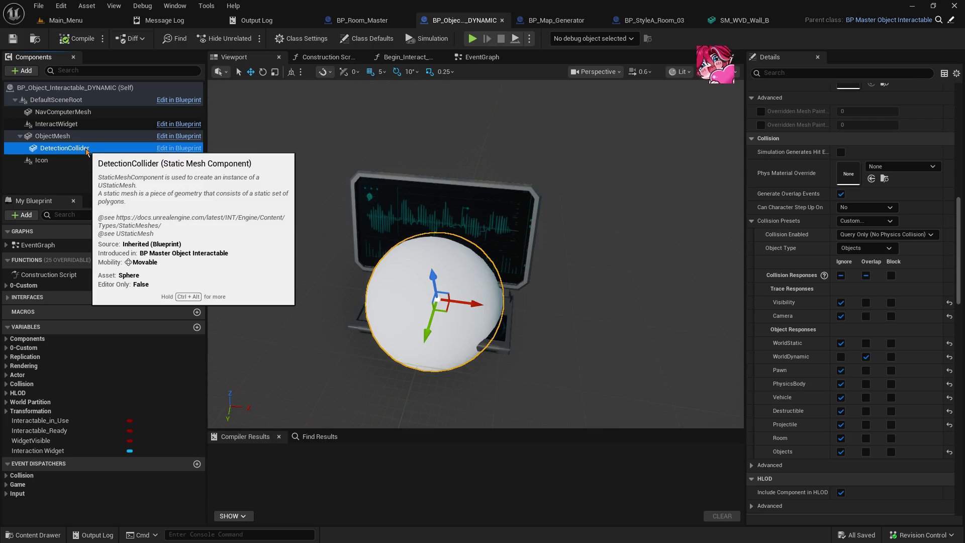
click(68, 113)
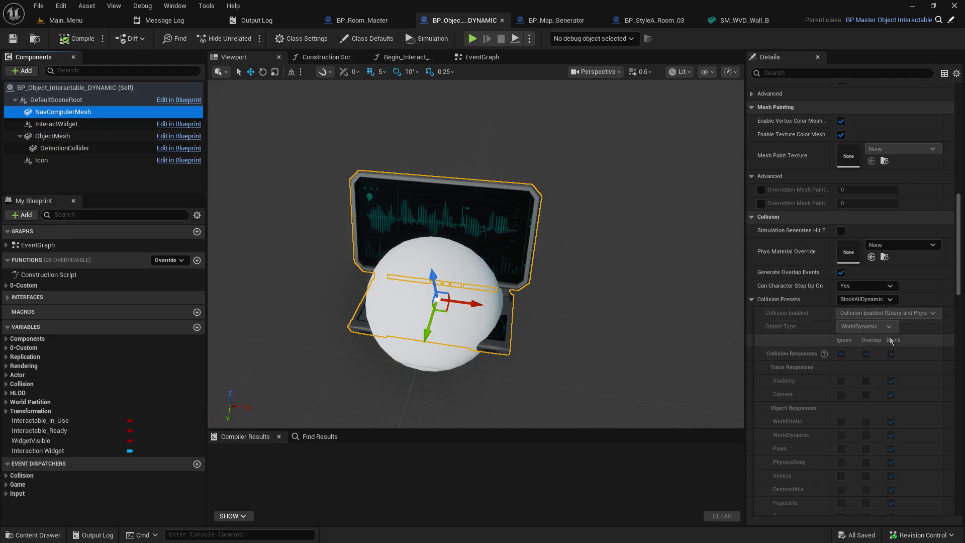
scroll(905, 360, down, 2)
scroll(909, 366, down, 2)
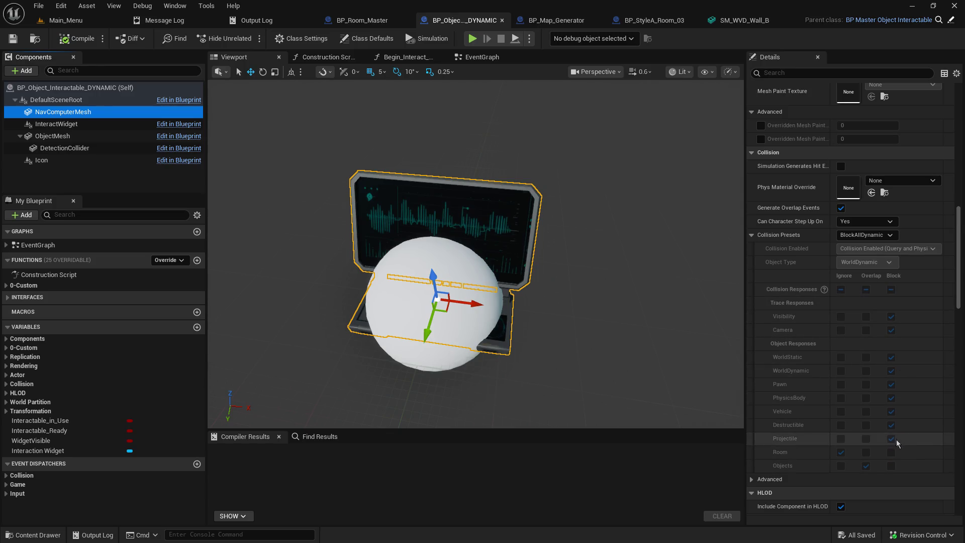
click(64, 148)
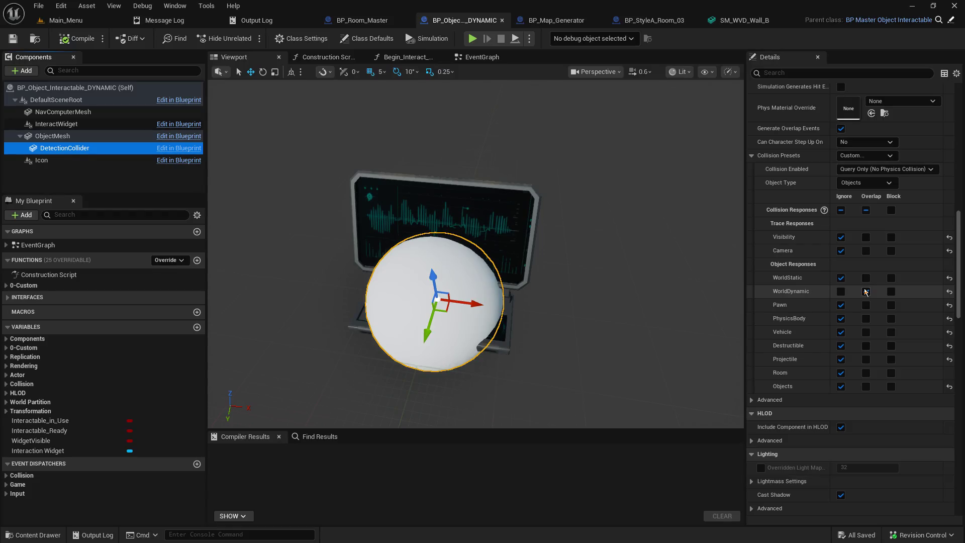
click(866, 292)
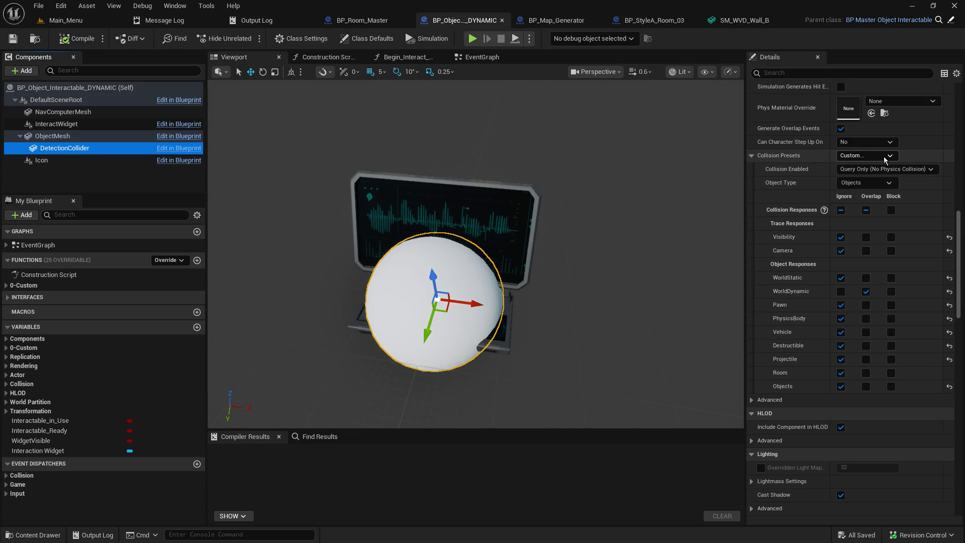
click(98, 112)
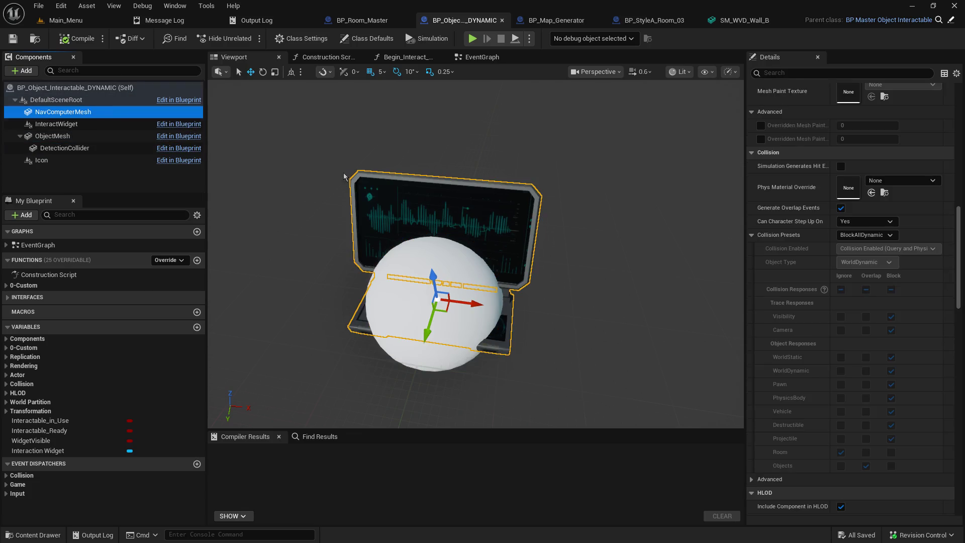
Switch NavComputerMesh to a Custom collision preset that overlaps WorldDynamic.
click(891, 235)
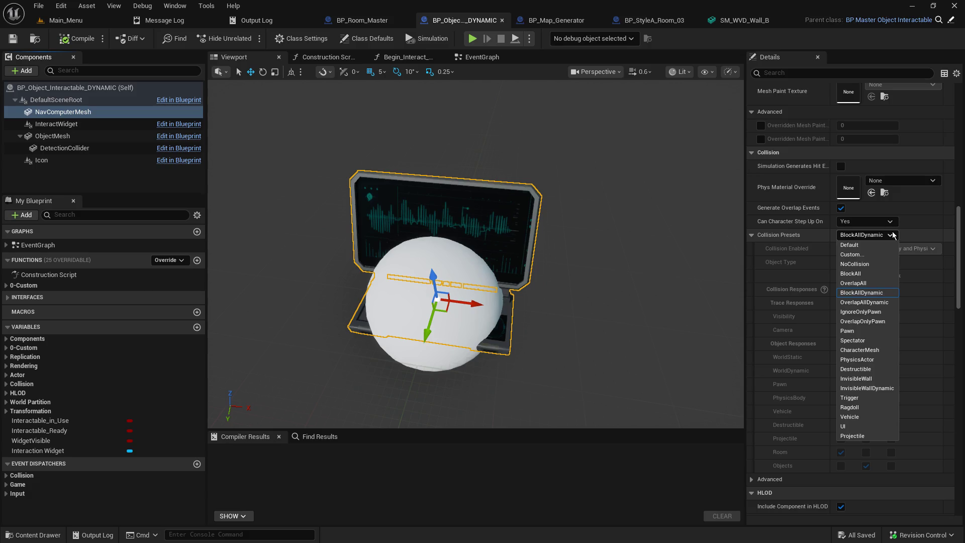
click(852, 254)
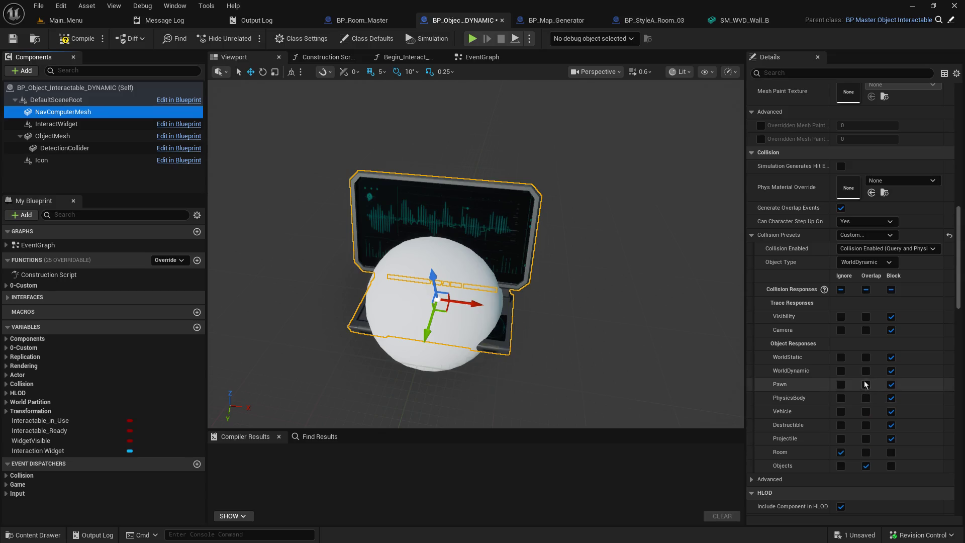
click(59, 148)
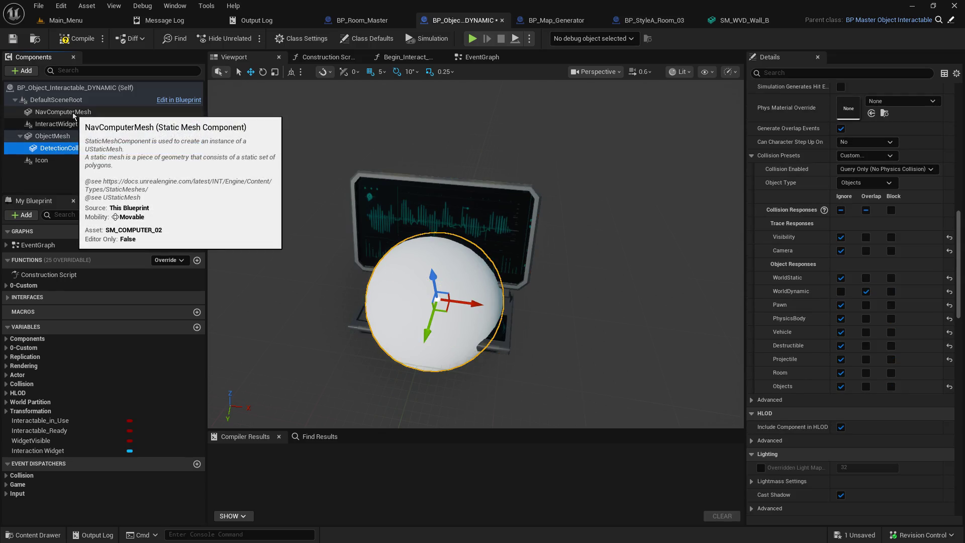
click(74, 114)
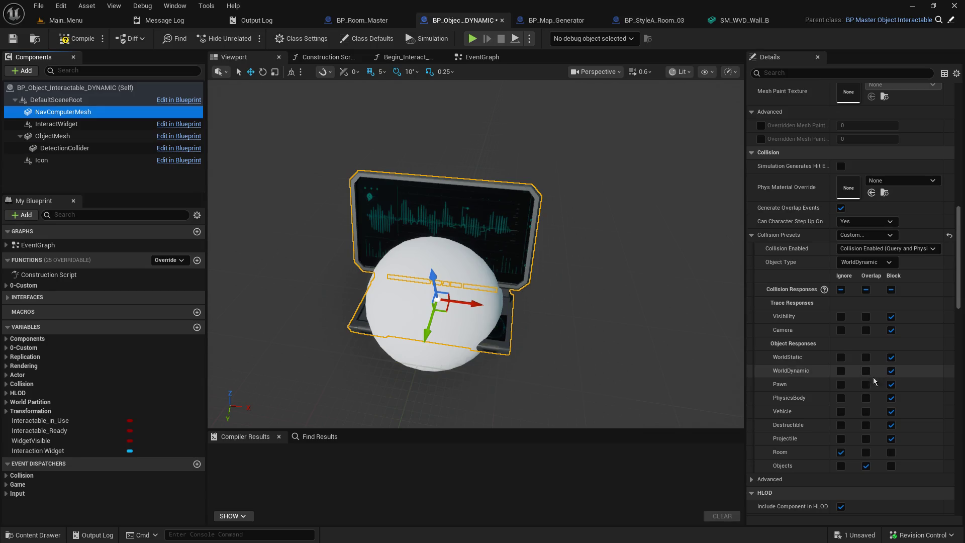
click(866, 371)
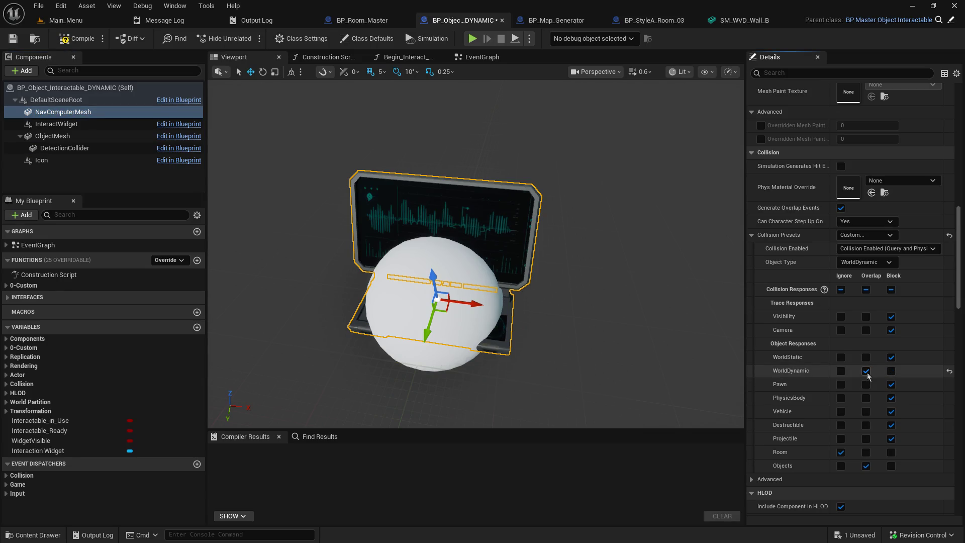
Set DetectionCollider's Collision Enabled to No Collision, then compile and save the blueprint.
click(65, 149)
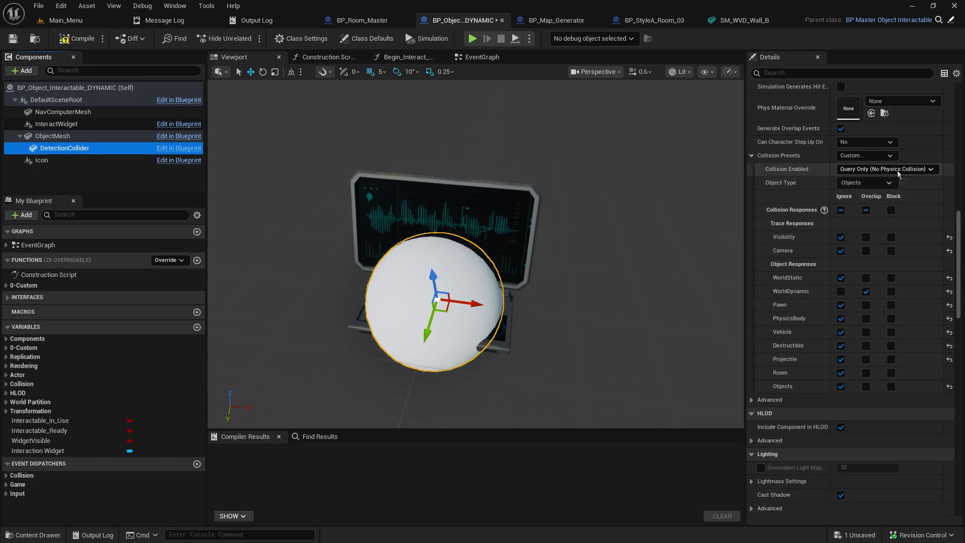
click(917, 169)
click(792, 179)
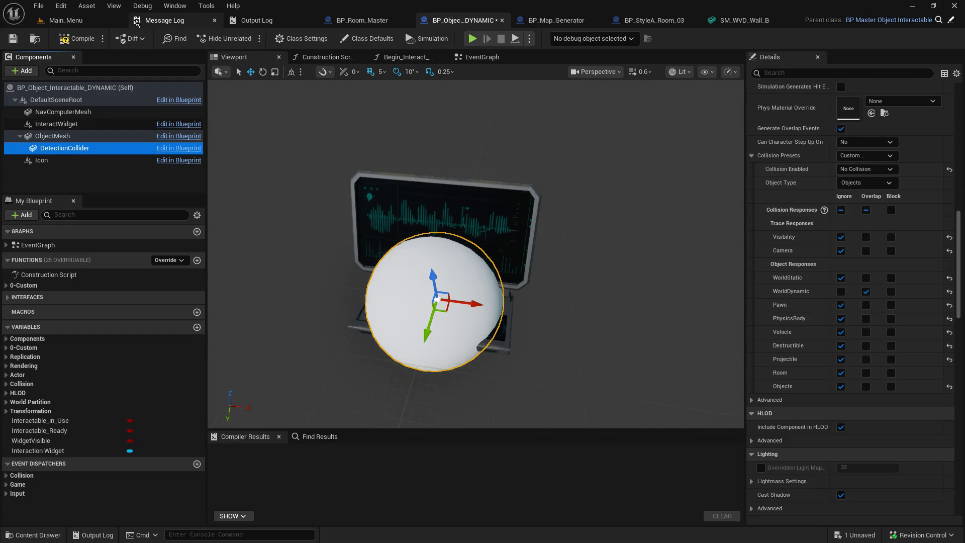
click(64, 40)
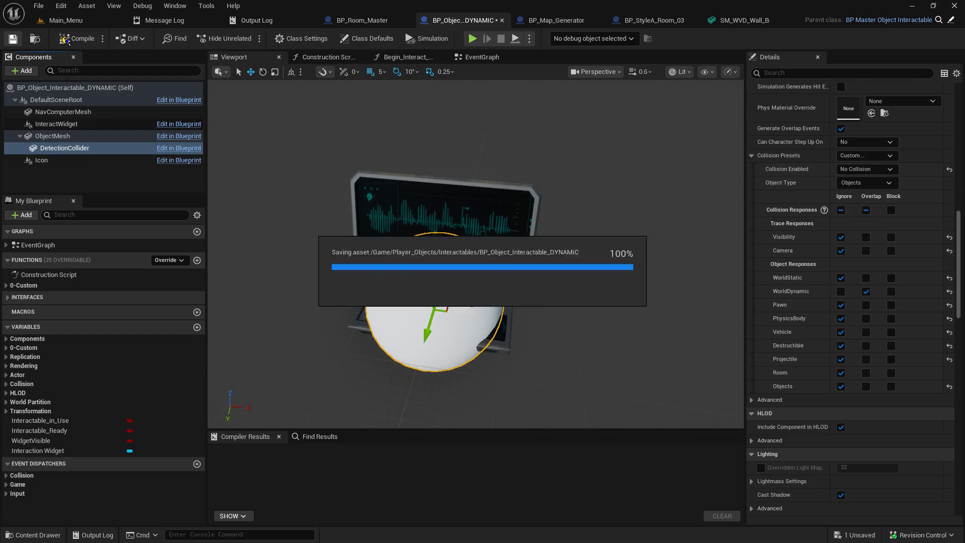
click(61, 20)
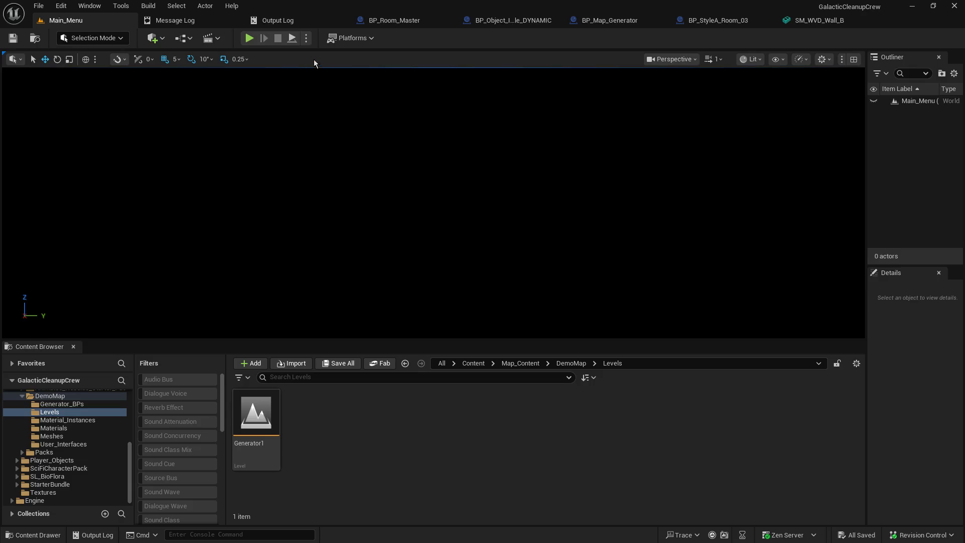
Play in editor from Main_Menu and capture the mouse to control the player.
click(250, 39)
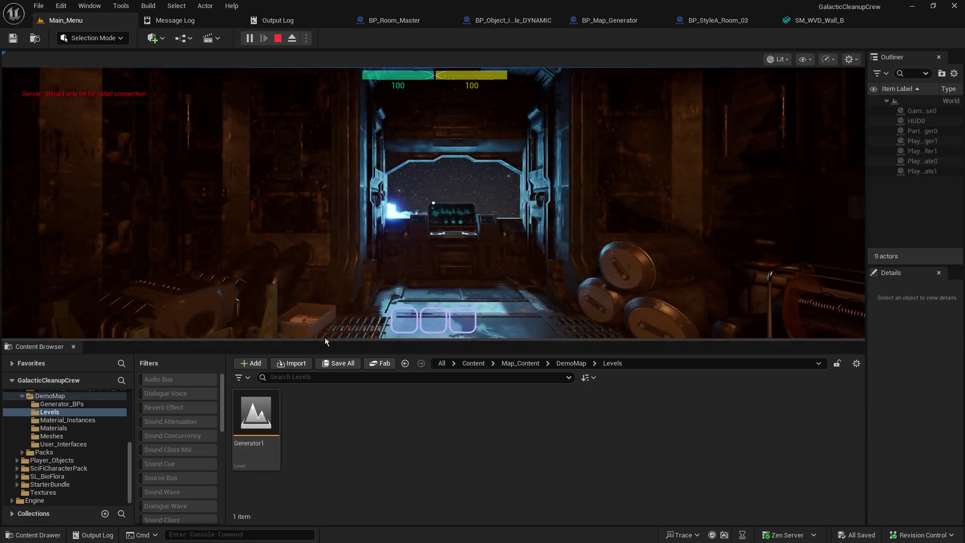
click(428, 224)
Walk to the ship console and interact with it to load a generated room map.
key(w)
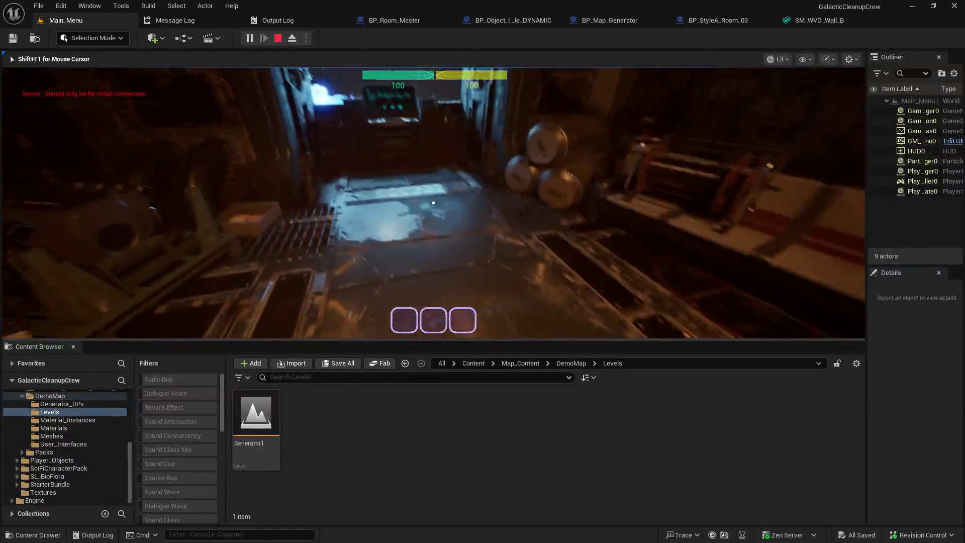
key(e)
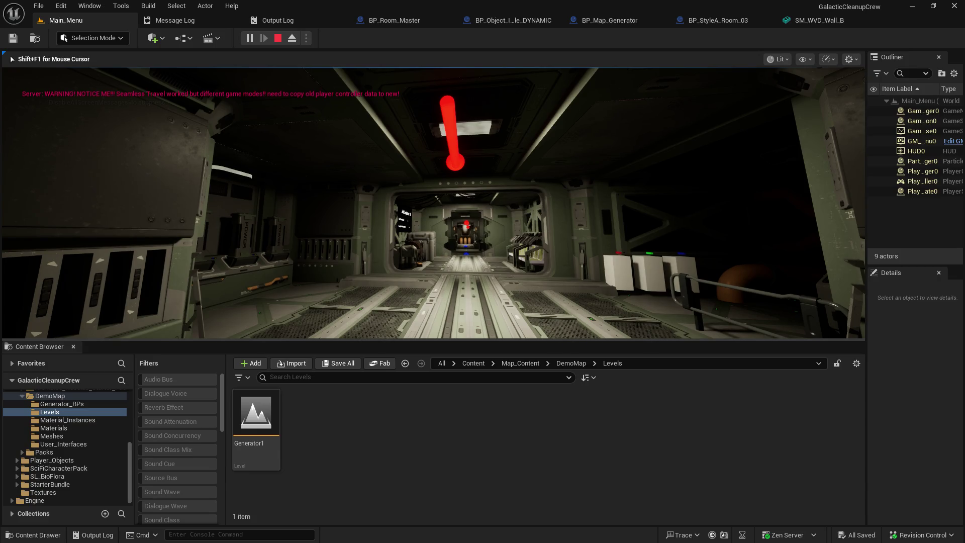
Walk through the generated corridors back to the ship console and load a new map.
key(w)
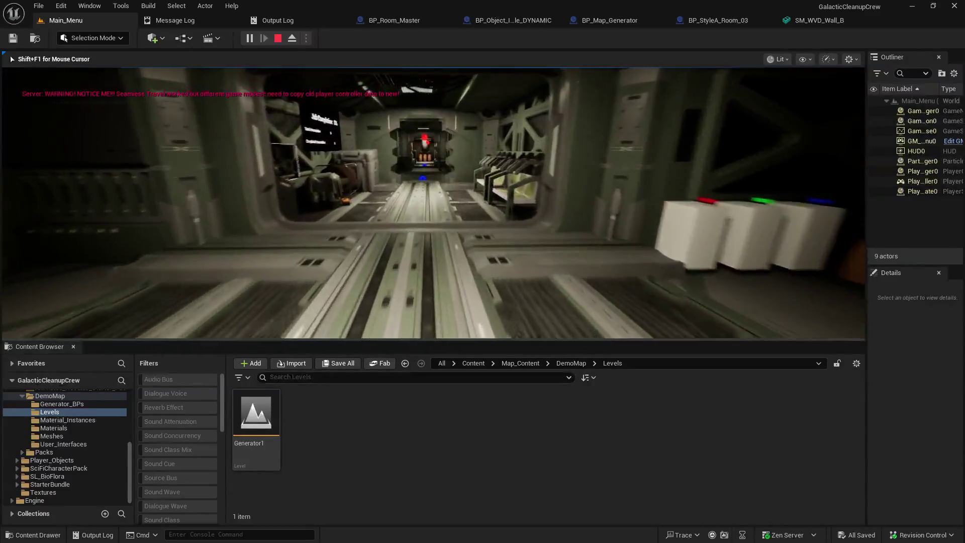
key(w)
key(w)
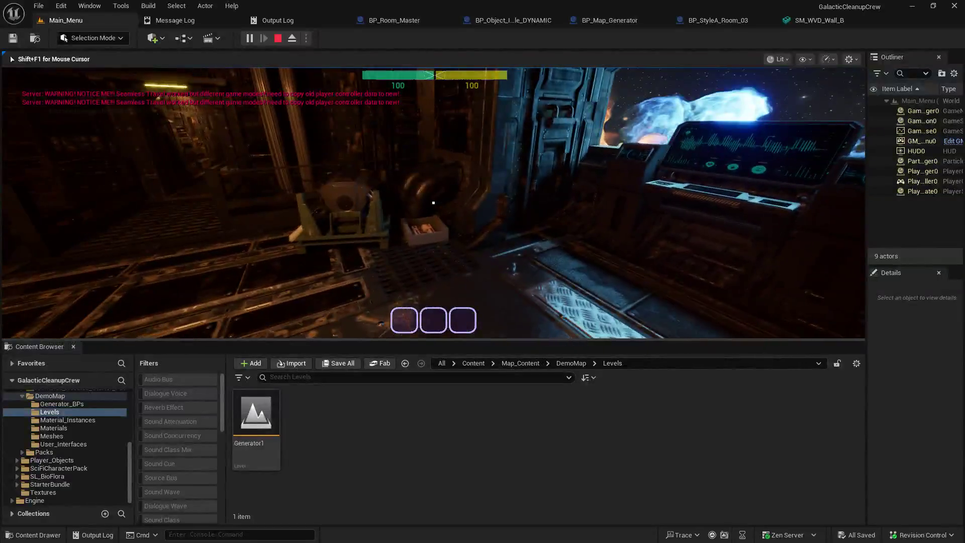
key(e)
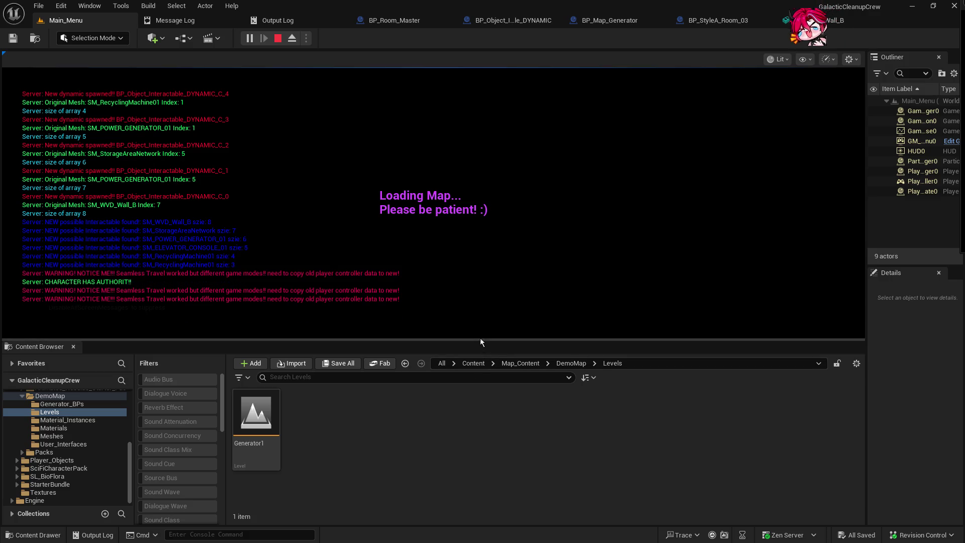
Enlarge the game view and walk past the vending machine, balcony, and corridors of the new map.
drag(478, 340, 477, 421)
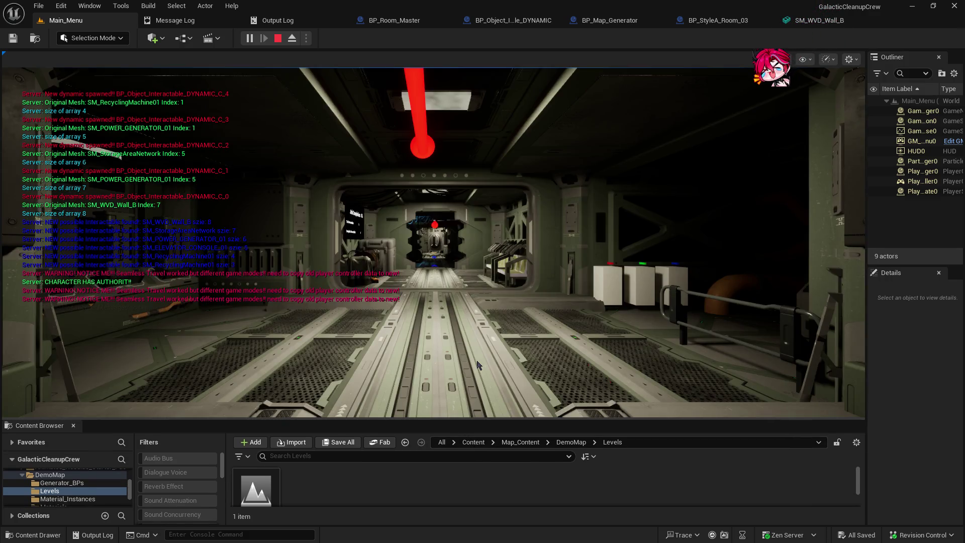
click(478, 361)
key(w)
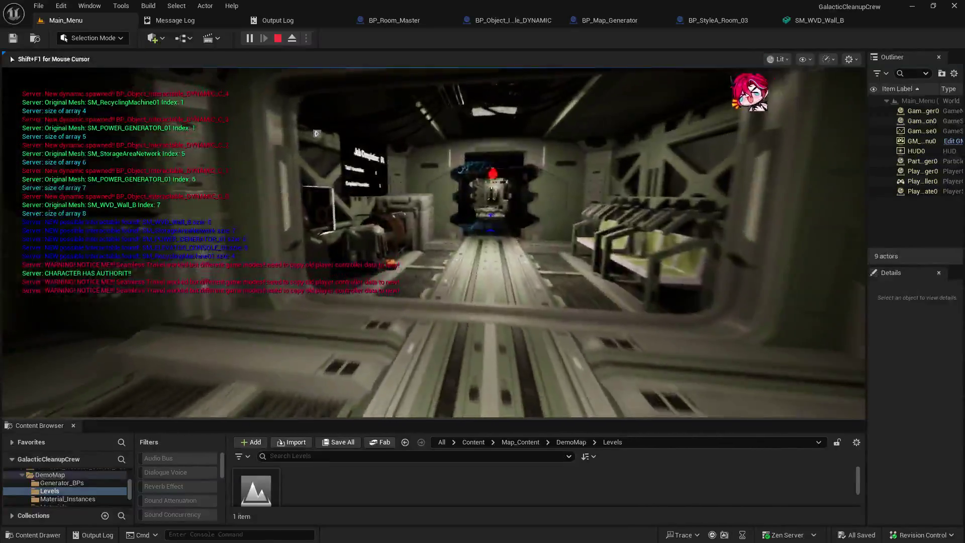
key(w)
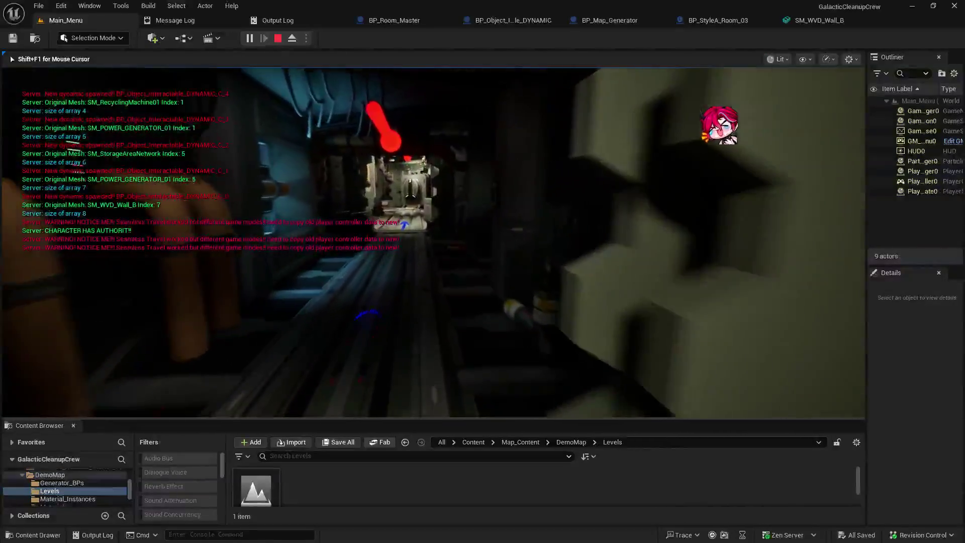
key(w)
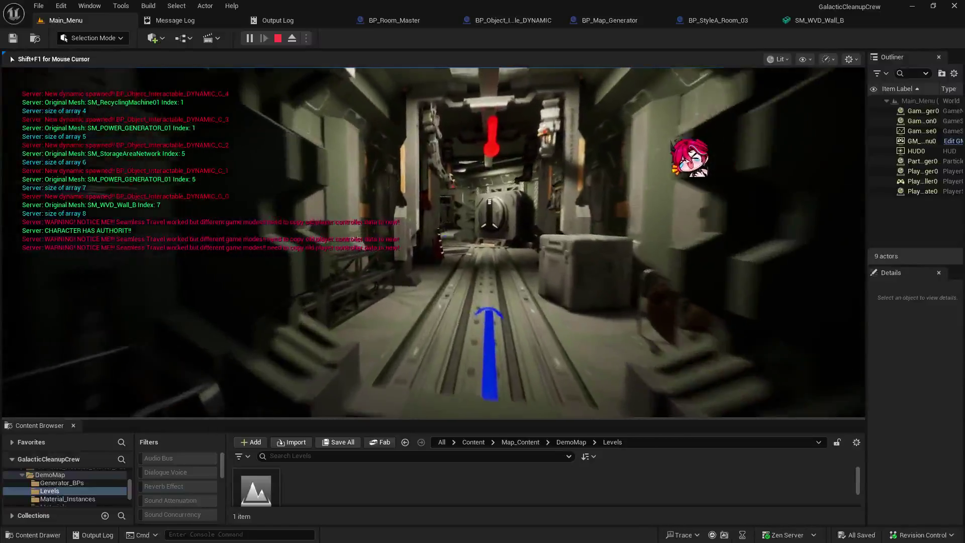
key(w)
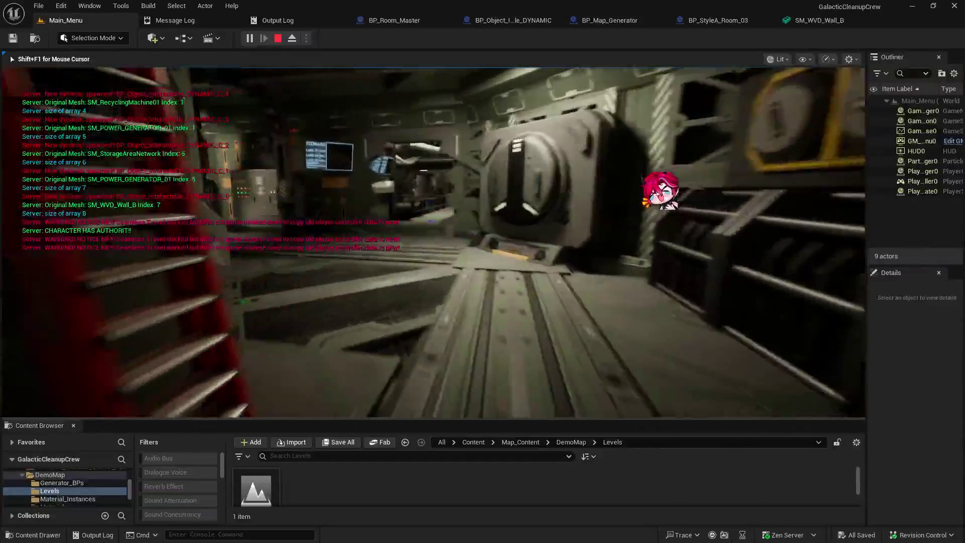
key(w)
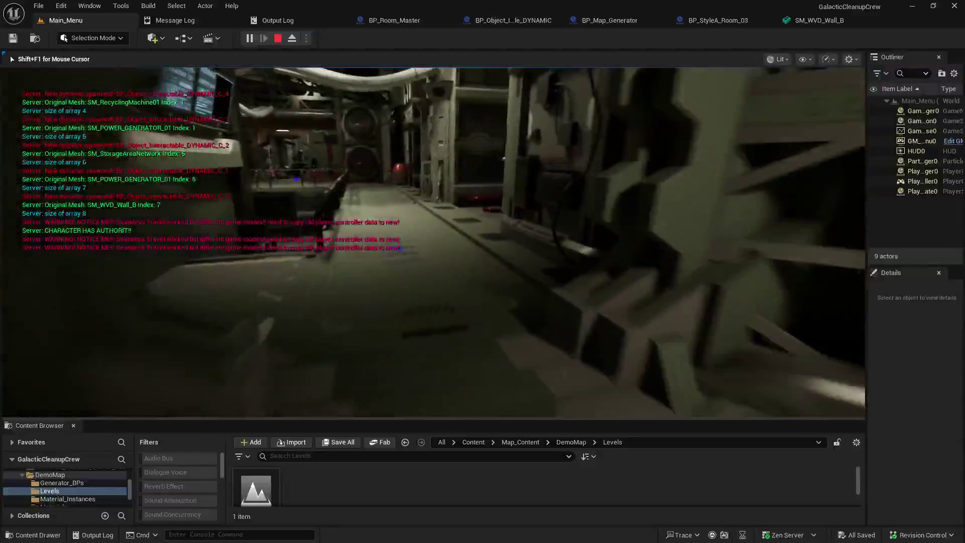
key(w)
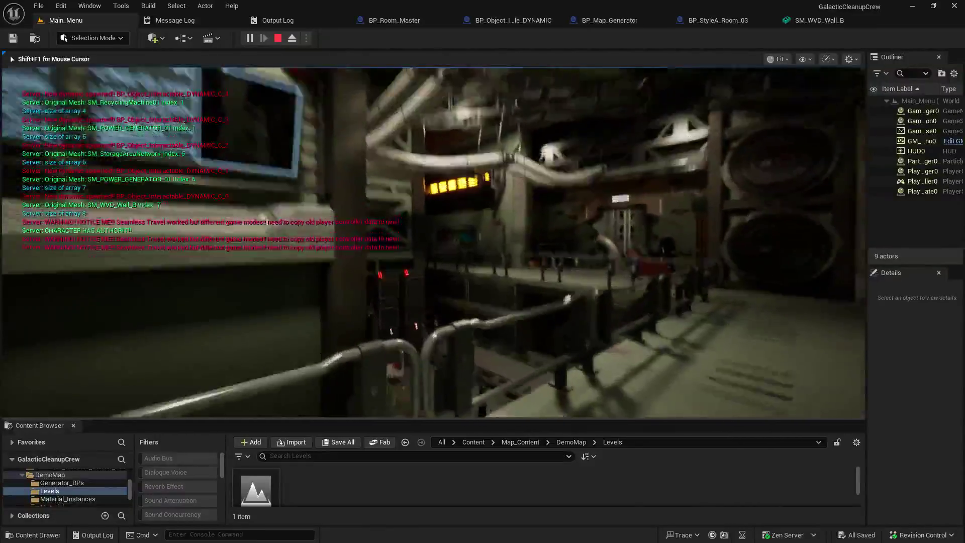
key(w)
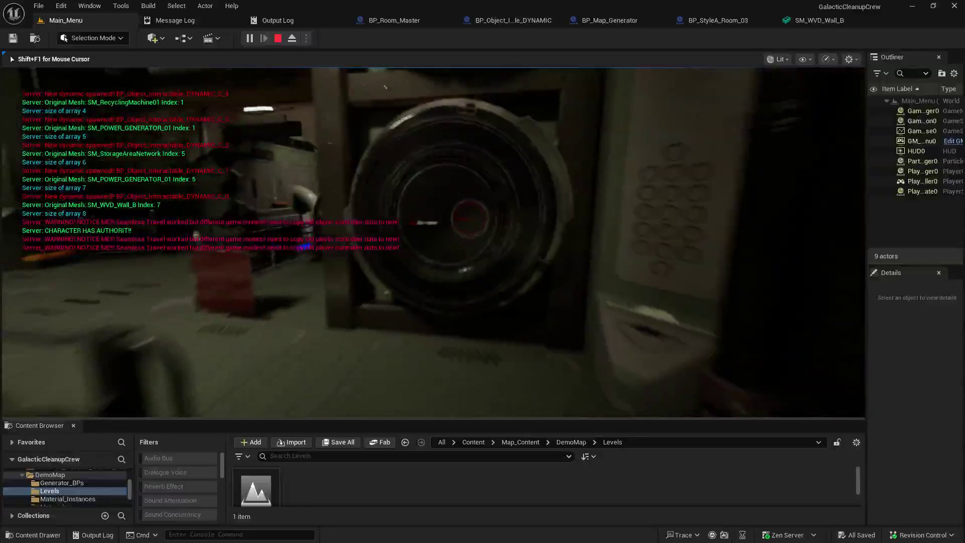
key(w)
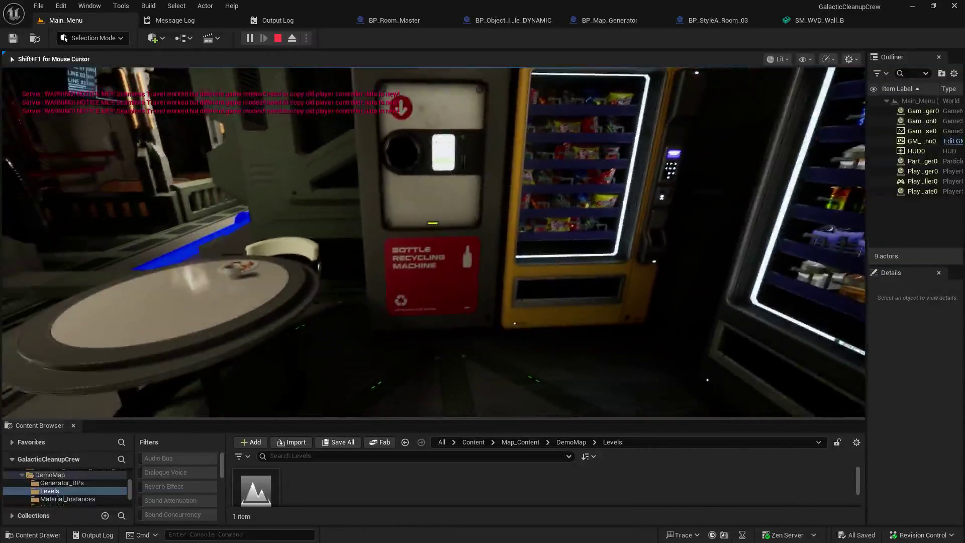
Select NavComputerMesh in the interactable blueprint and stop the running playtest.
key(shift+F1)
click(524, 24)
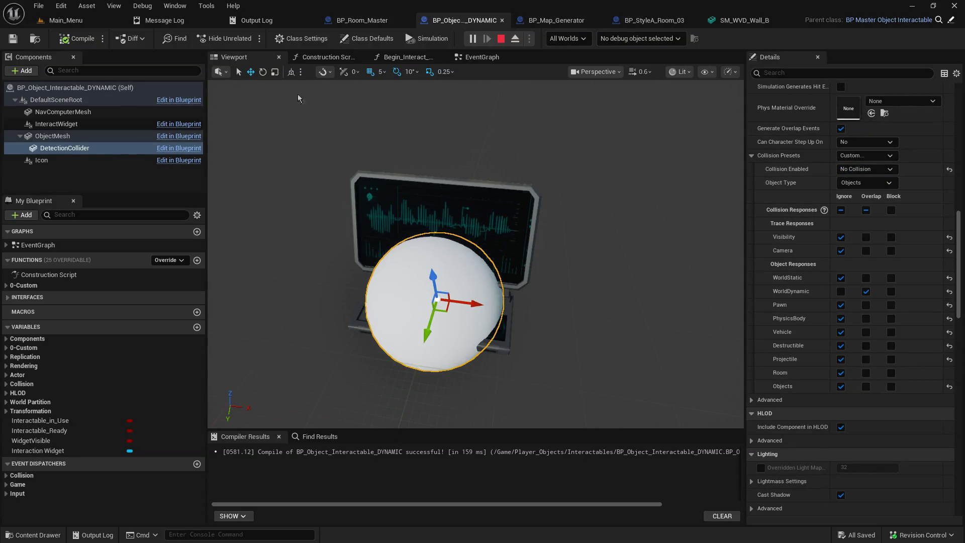
click(74, 112)
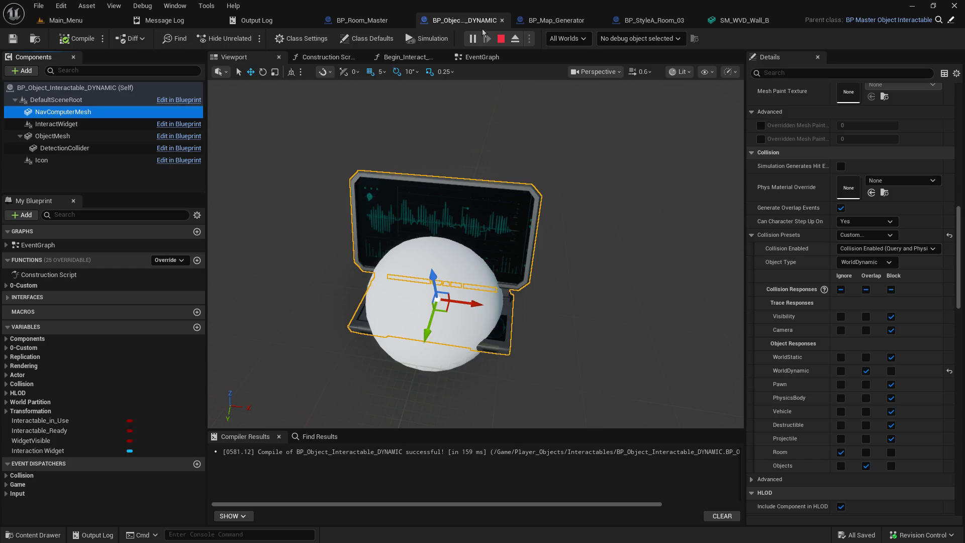
click(497, 41)
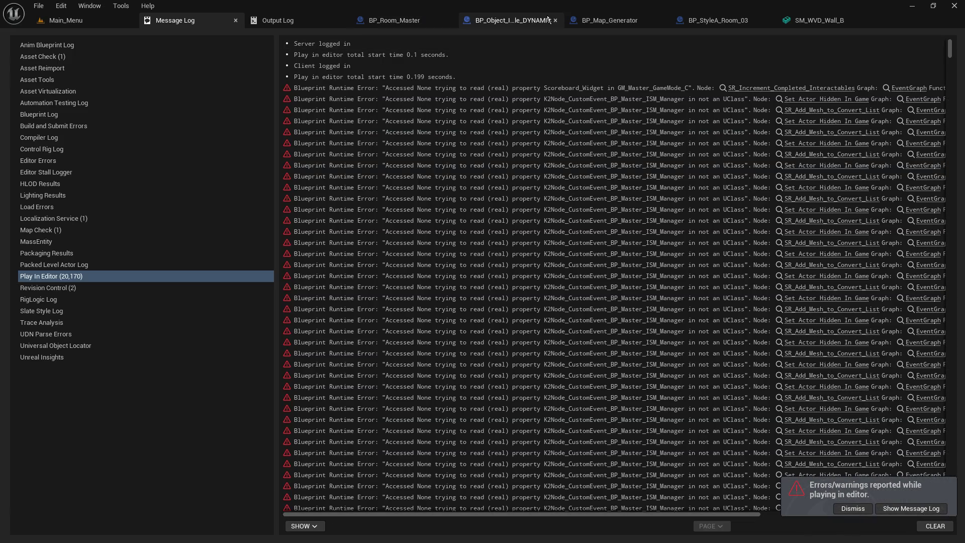
Set NavComputerMesh's collision Object Type to Objects and recompile the blueprint.
click(513, 20)
click(879, 262)
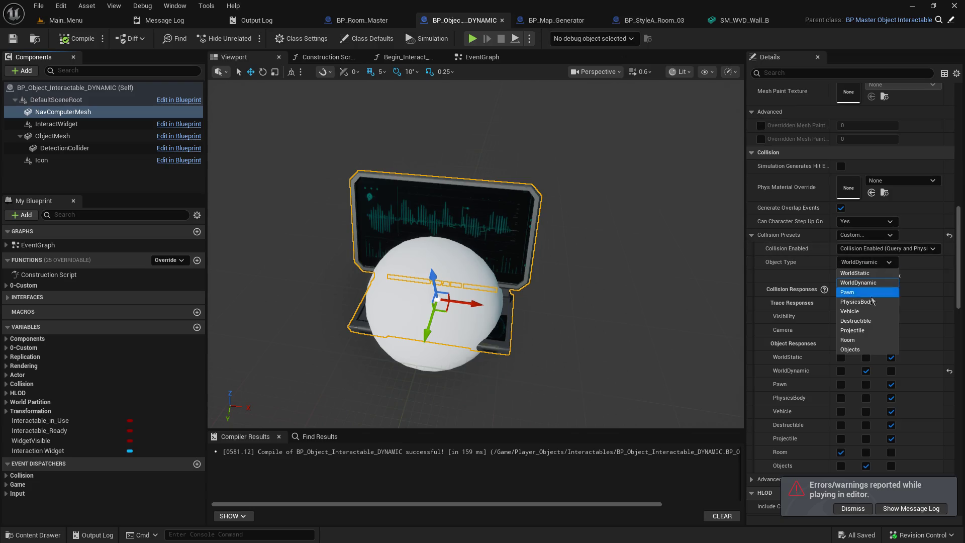
click(866, 352)
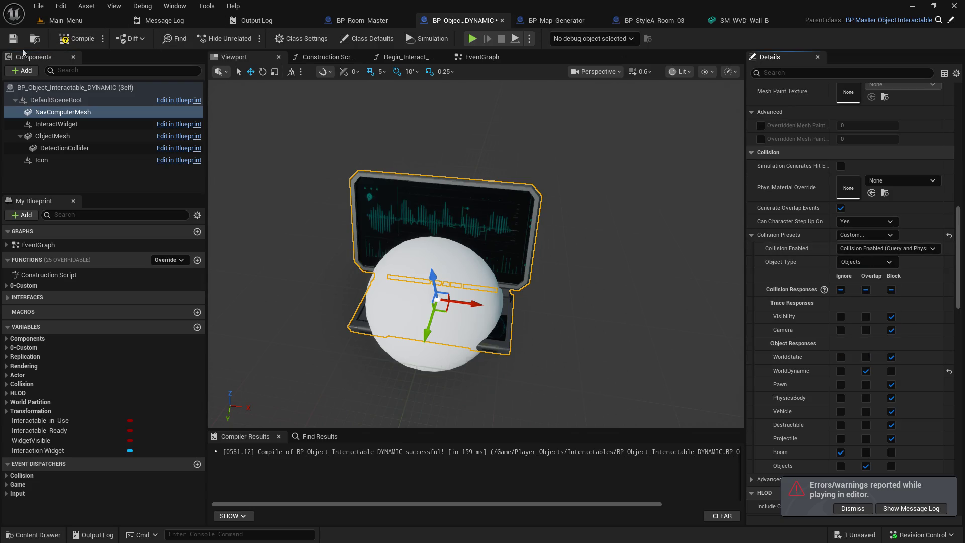
click(65, 40)
From Main_Menu, browse the Content Browser to Map_Content > 1_StyleA and open BP_StyleA_Room_15.
click(59, 21)
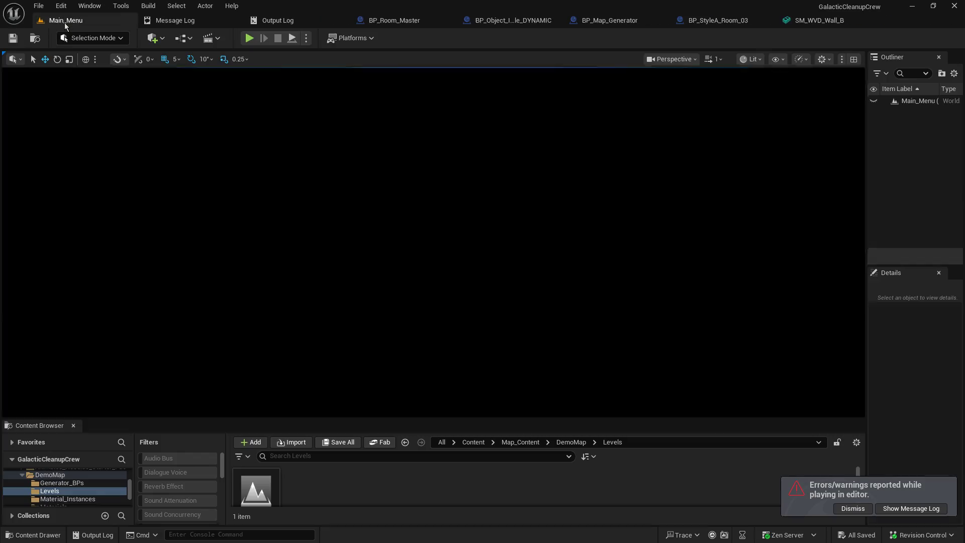
drag(273, 419, 286, 278)
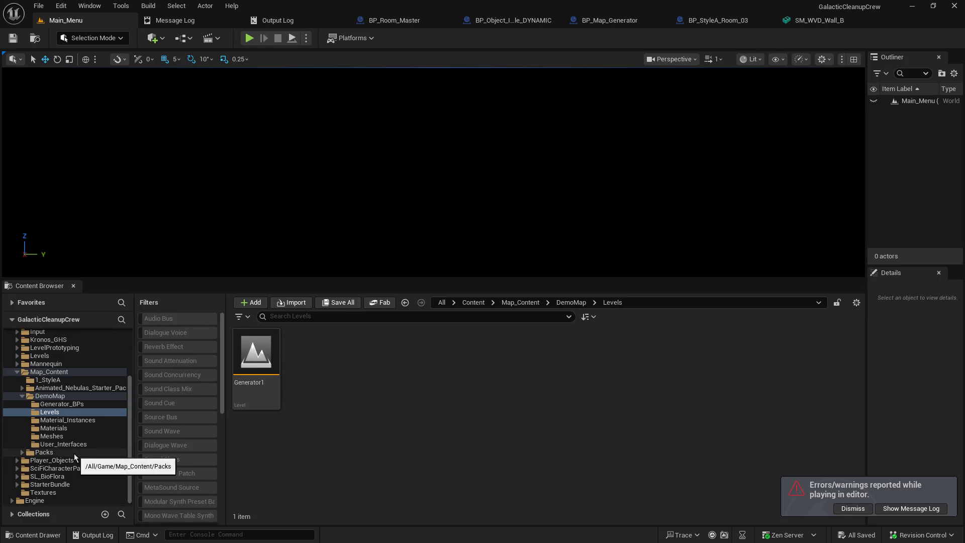
scroll(75, 455, up, 3)
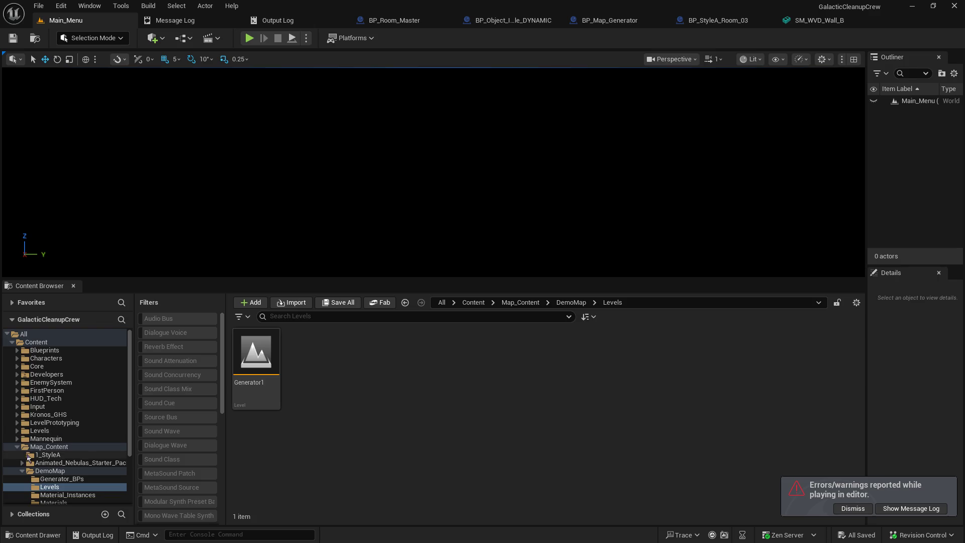
click(48, 455)
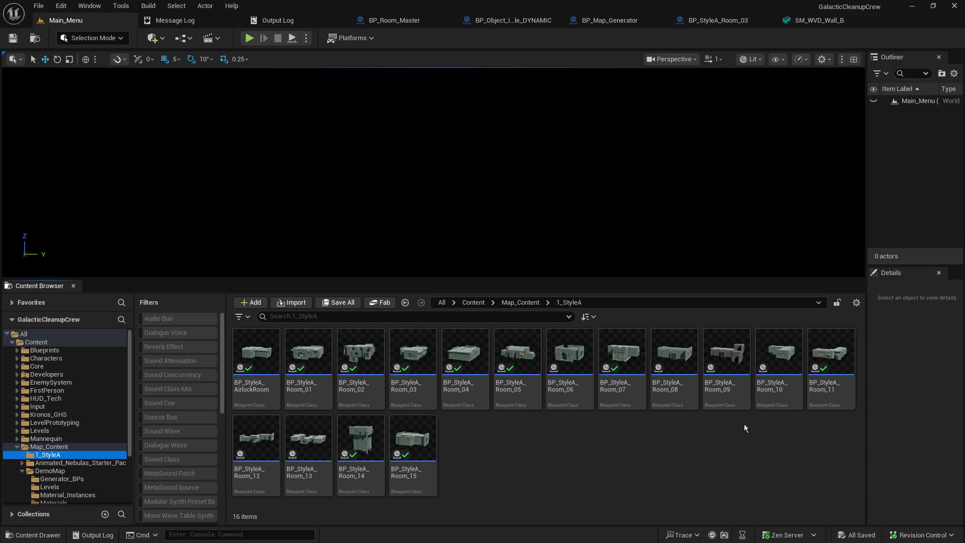
drag(749, 279, 744, 255)
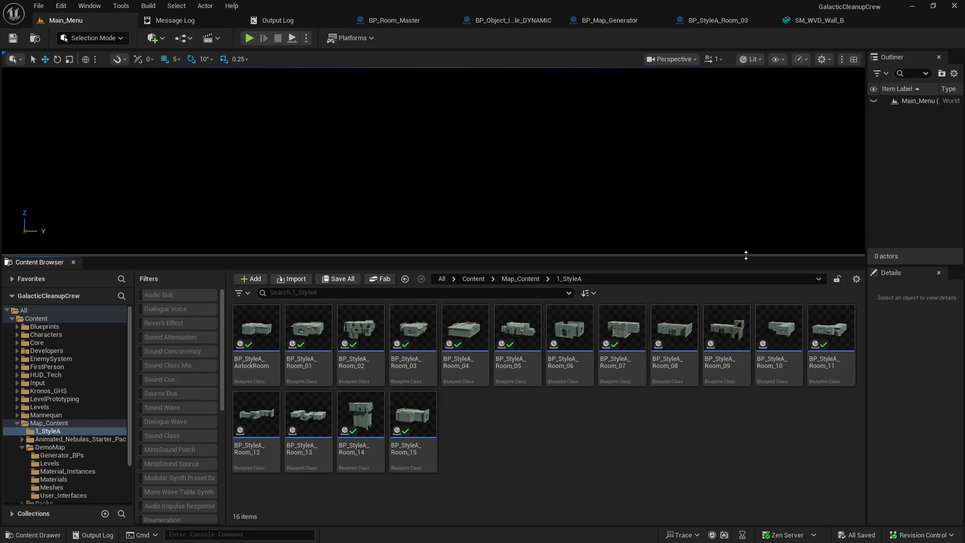
mouse_move(420, 419)
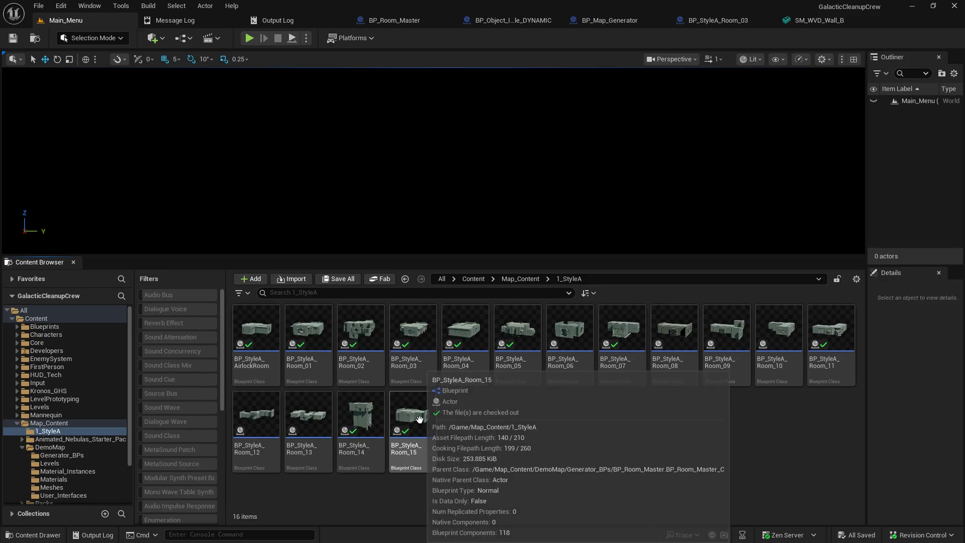
double_click(419, 419)
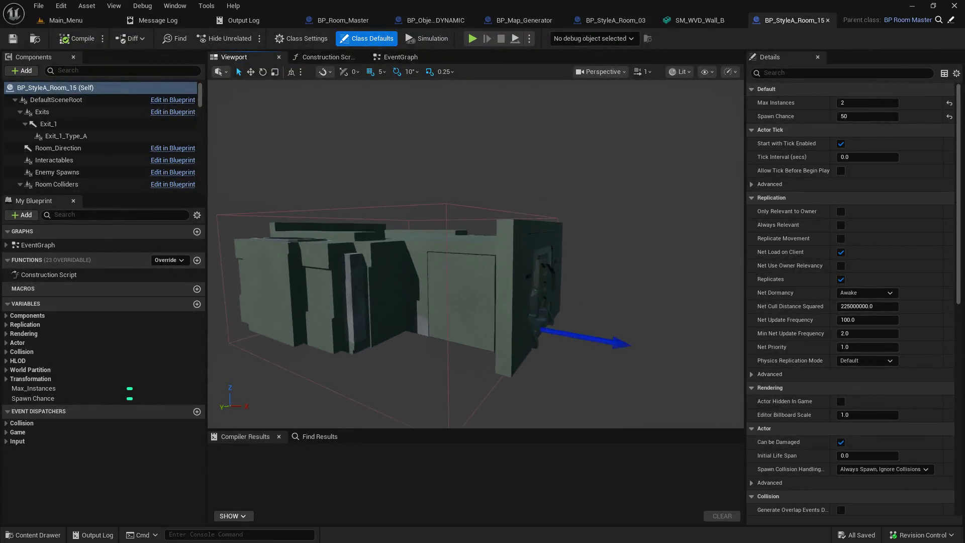
Turn the BP_StyleA_Room_15 view toward the door and select the SM_WALL_10 wall component.
mouse_move(475, 251)
mouse_down()
mouse_move(476, 236)
mouse_move(453, 231)
mouse_move(482, 241)
mouse_move(476, 251)
mouse_up()
drag(435, 205, 420, 205)
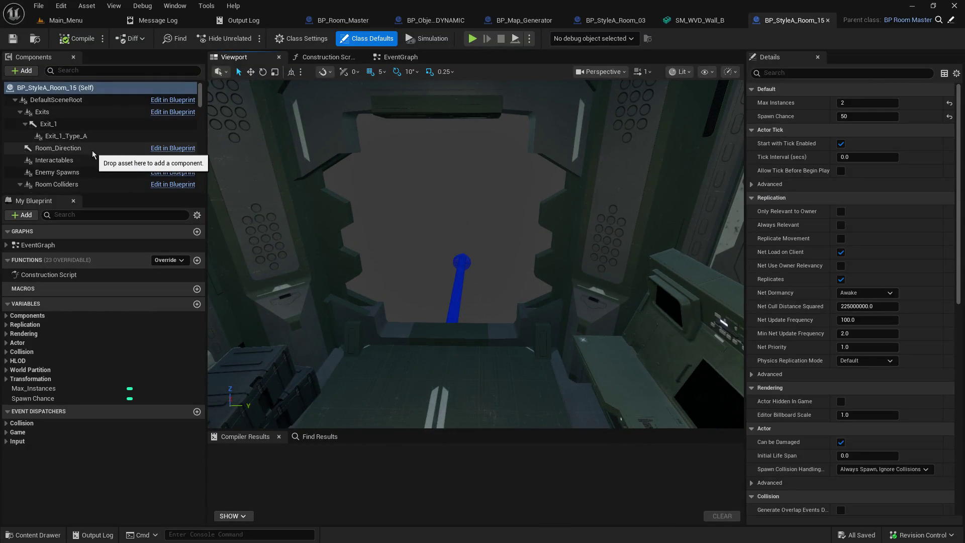
scroll(93, 151, down, 5)
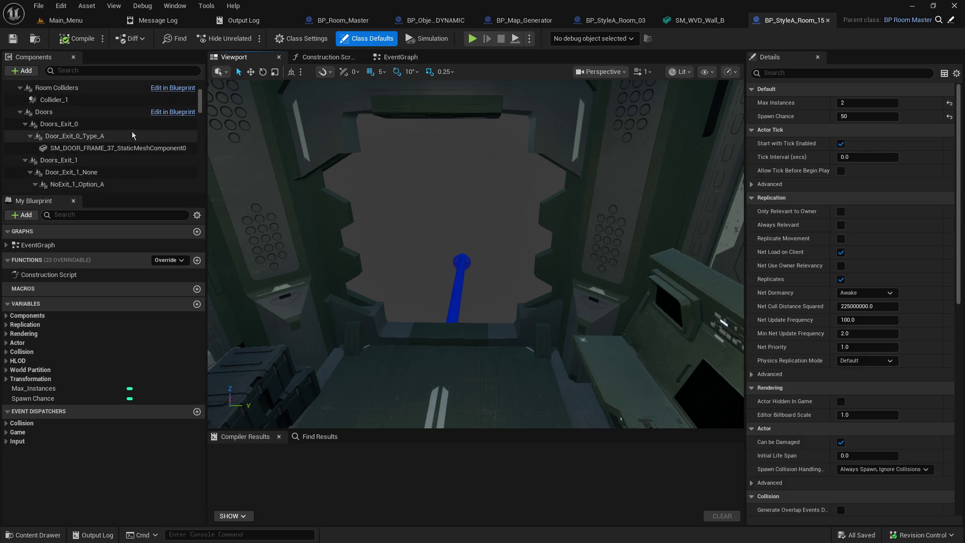
click(103, 148)
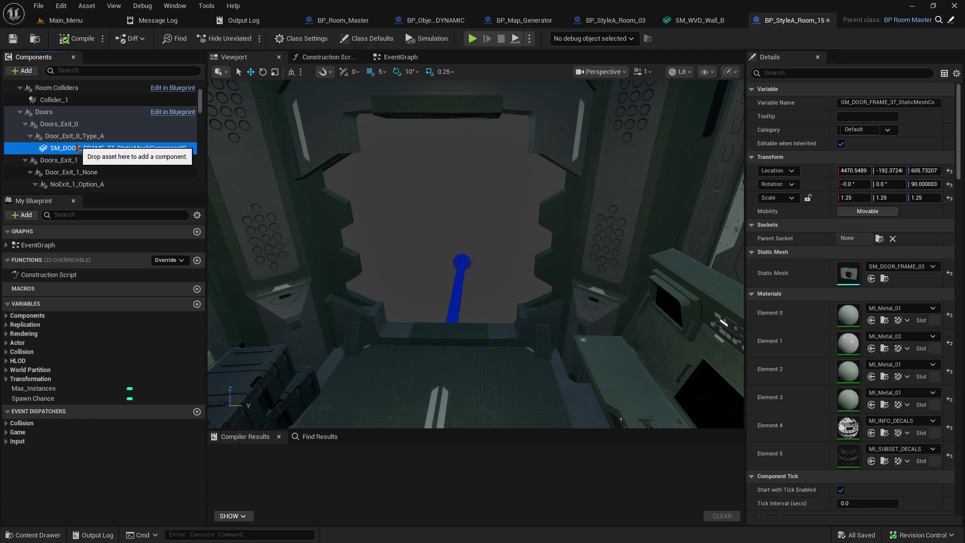
scroll(132, 171, down, 2)
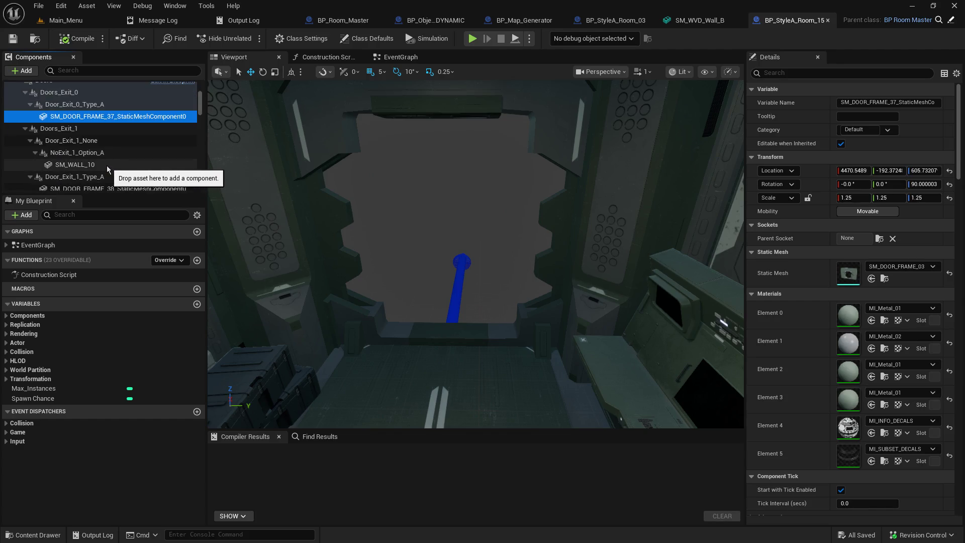
click(105, 165)
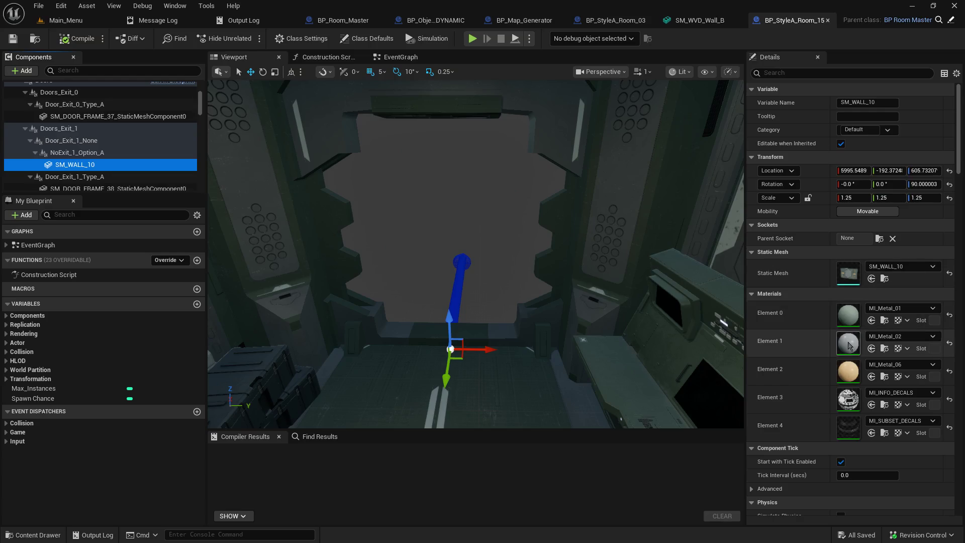
Set SM_WALL_10's Collision Presets to NoCollision.
scroll(846, 384, down, 10)
scroll(849, 388, down, 10)
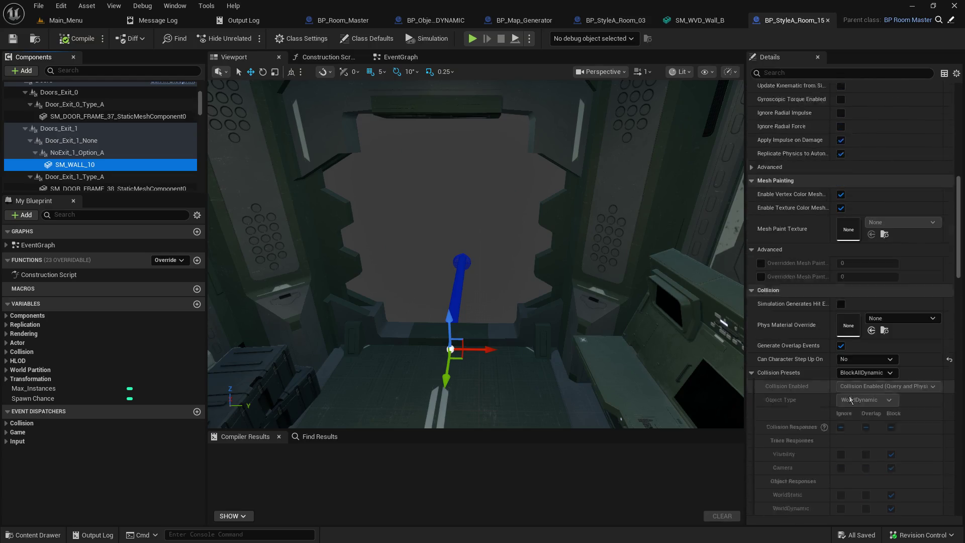
scroll(853, 393, down, 1)
click(842, 429)
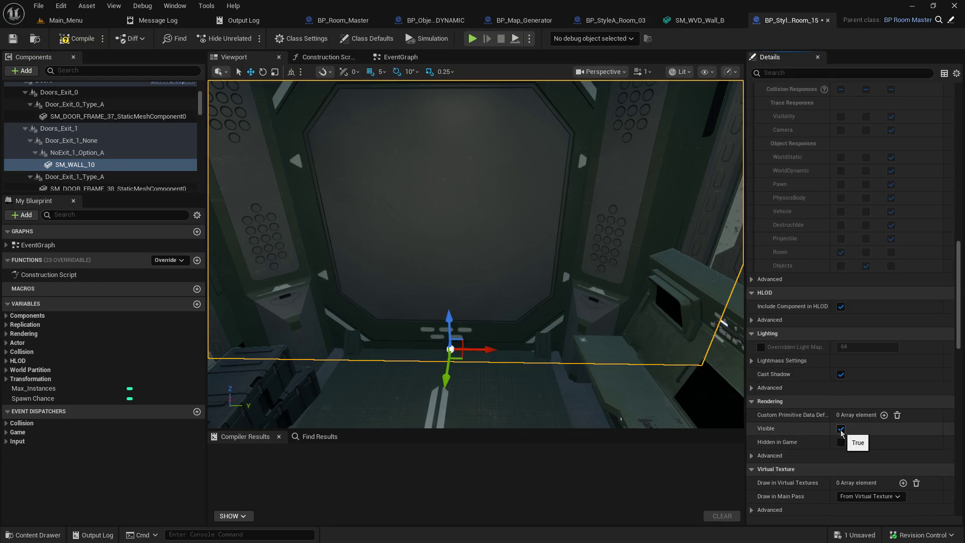
click(842, 428)
scroll(830, 327, up, 6)
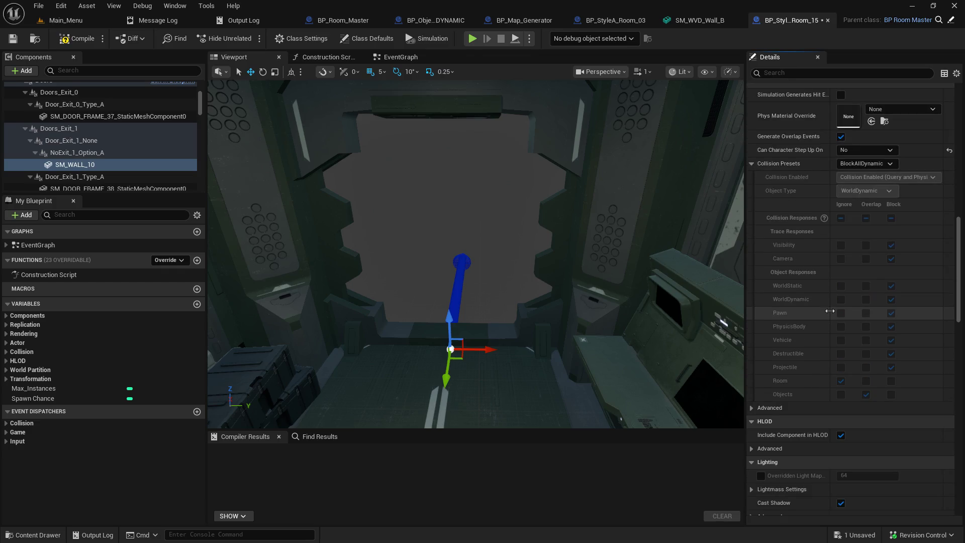
click(863, 165)
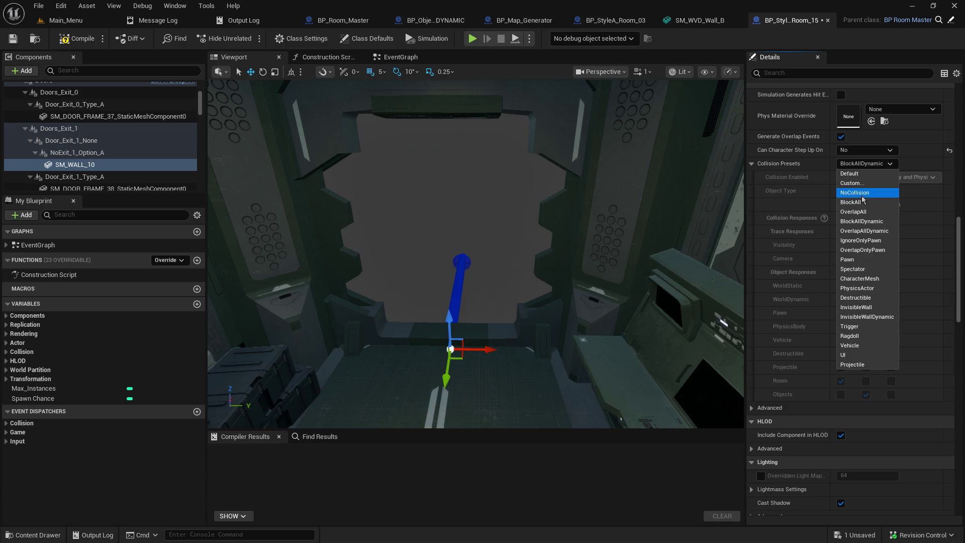
click(860, 193)
Save and recompile BP_StyleA_Room_15, then close the room blueprint.
click(12, 39)
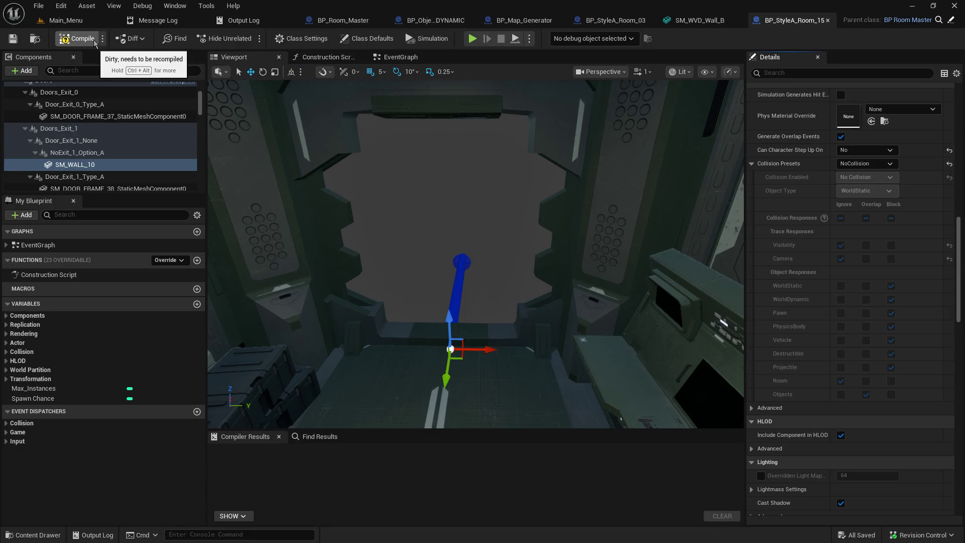
click(78, 39)
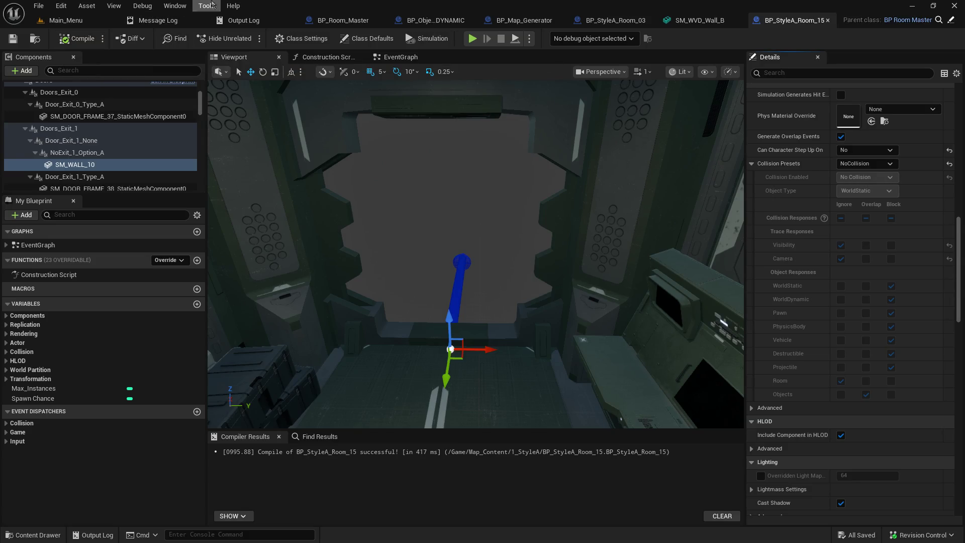
drag(394, 209, 327, 222)
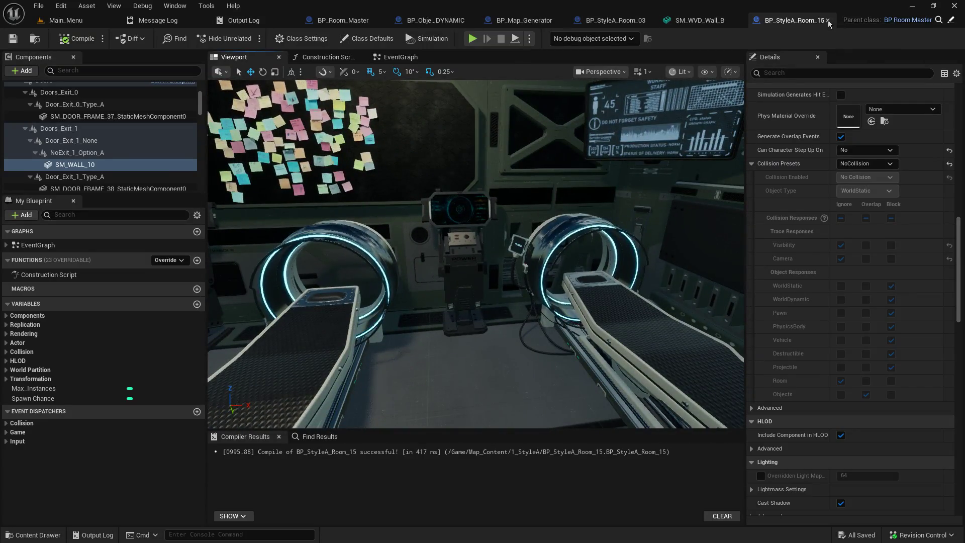
click(829, 20)
Save all modified assets via File > Save All, then play the Main_Menu level.
click(66, 20)
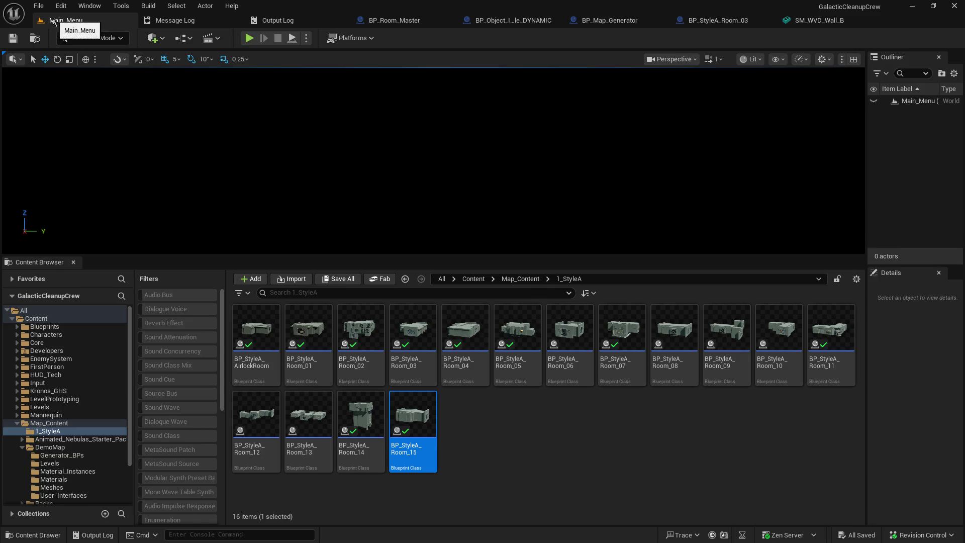
mouse_move(501, 260)
mouse_down()
mouse_move(502, 276)
mouse_move(505, 267)
mouse_up()
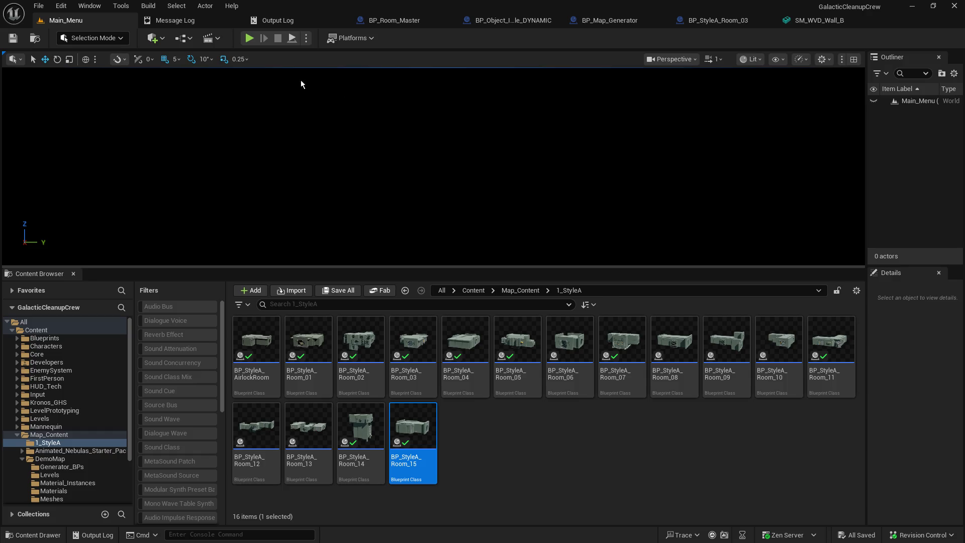
click(498, 22)
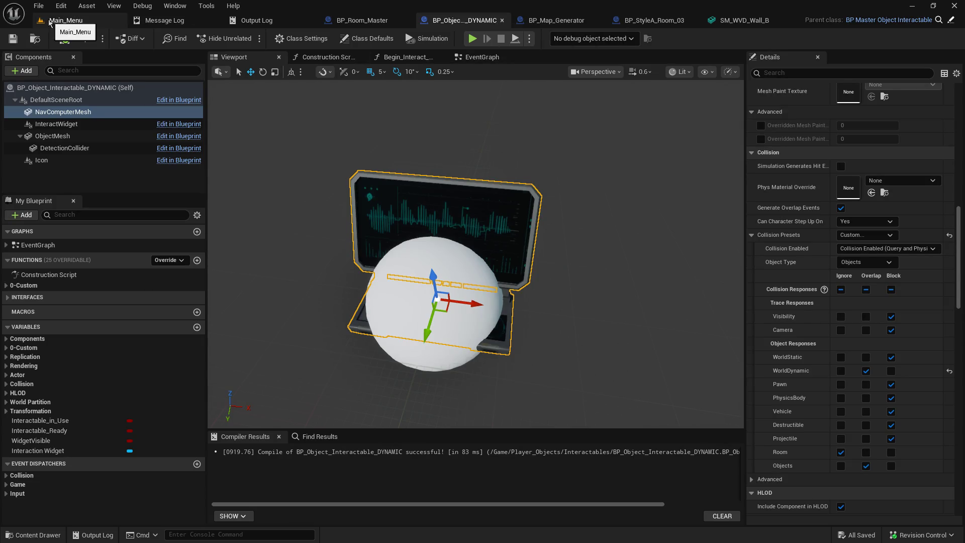
click(39, 5)
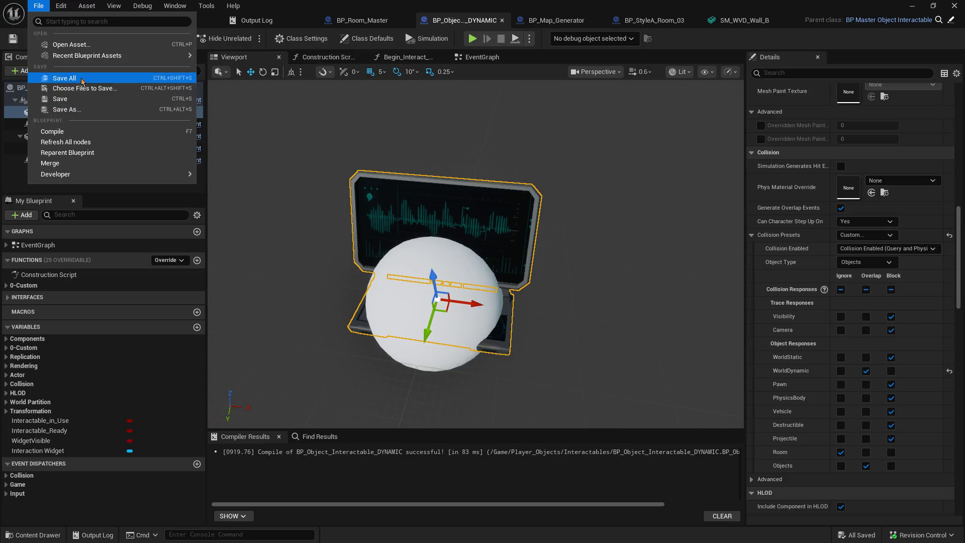
click(81, 78)
click(86, 21)
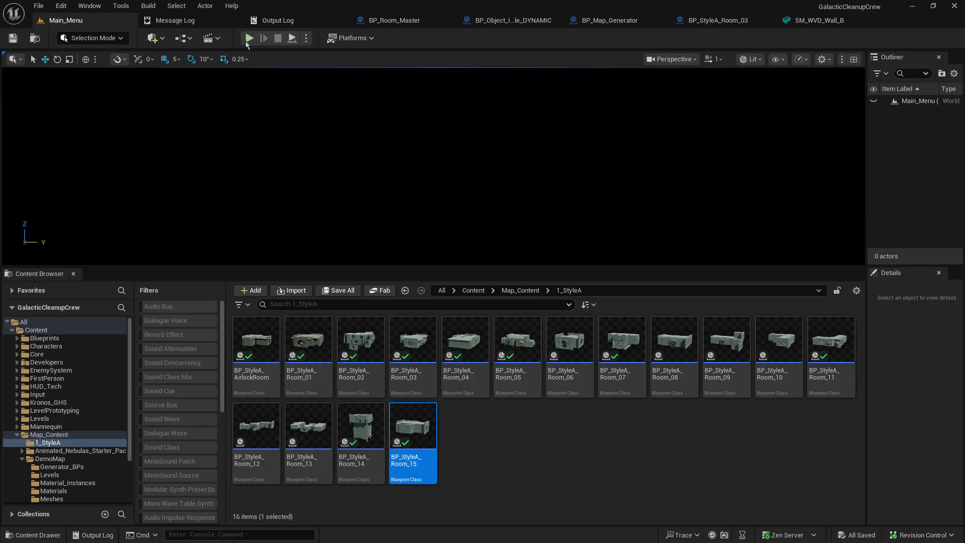
click(247, 42)
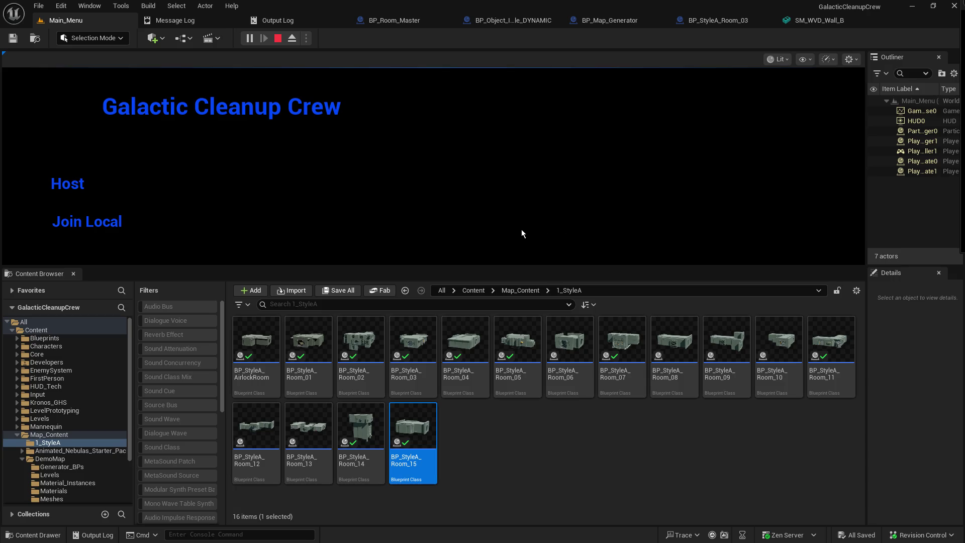
Host a game from the Galactic Cleanup Crew title menu and walk forward along the walkway.
drag(486, 267, 487, 395)
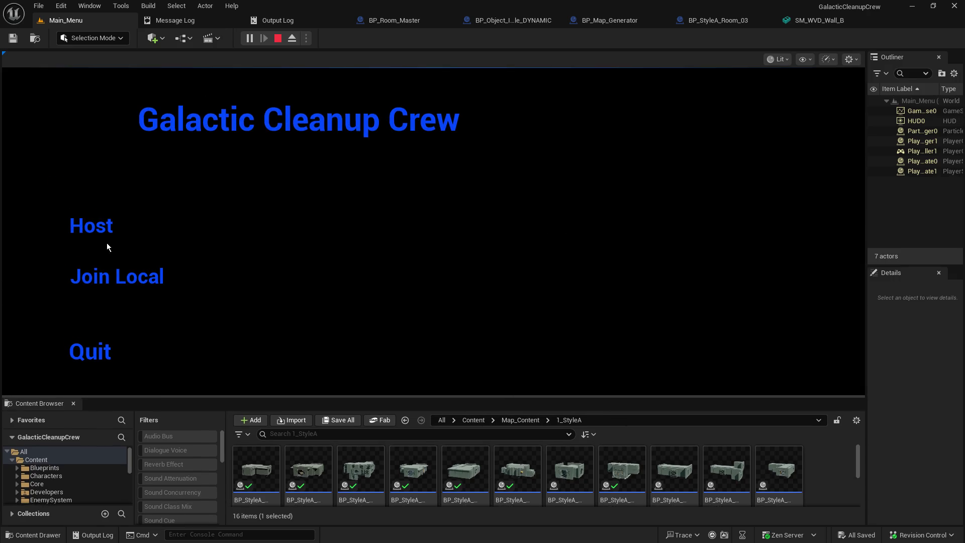
click(92, 234)
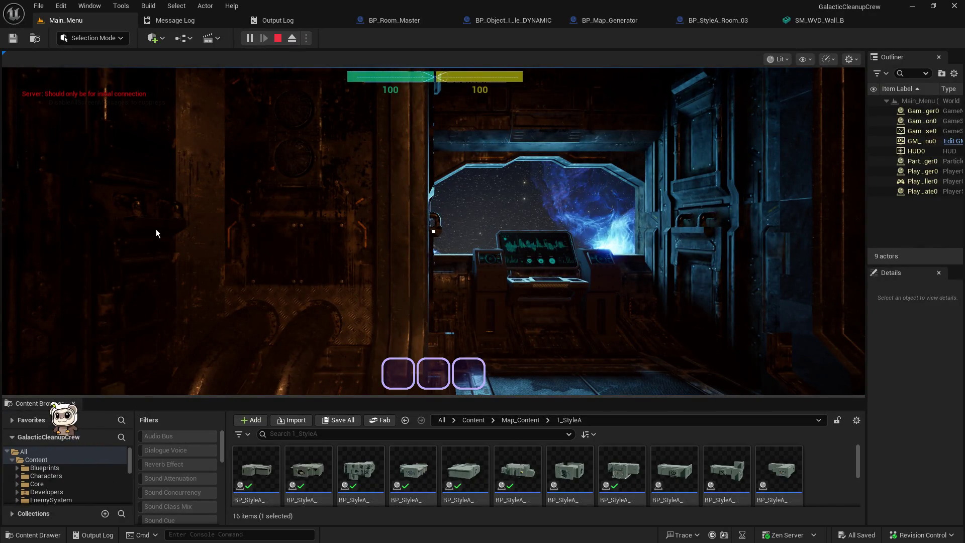
click(195, 234)
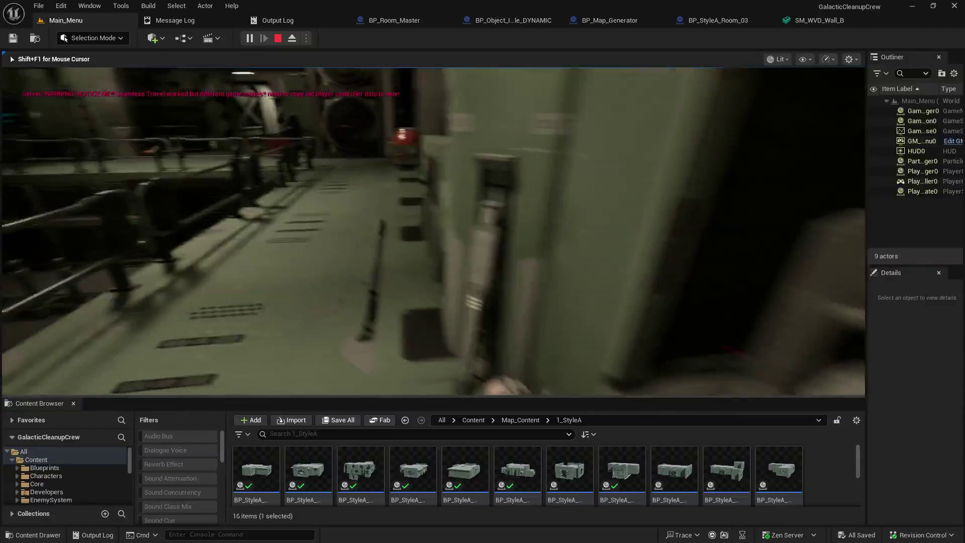
key(w)
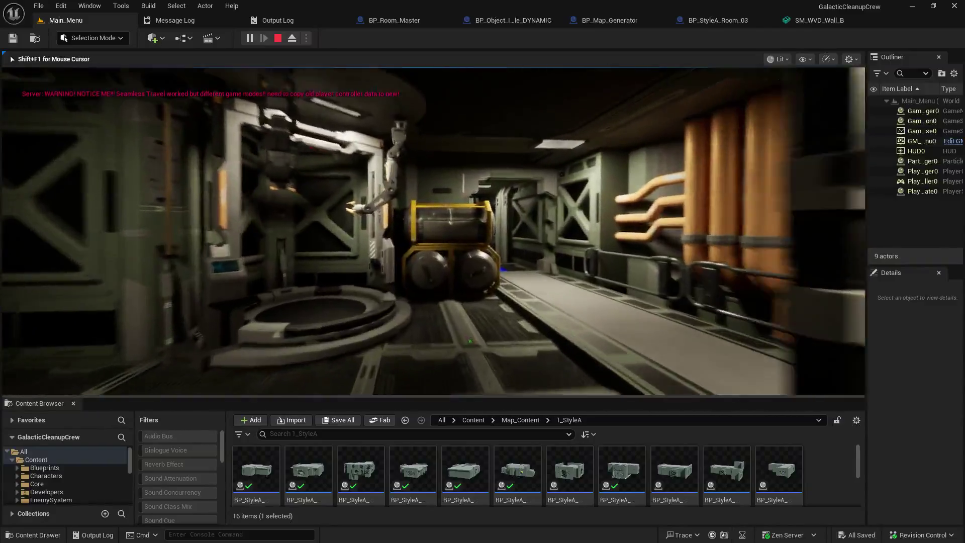
Walk down the generated corridor, then end the playtest to review the ISM_Manager errors.
key(w)
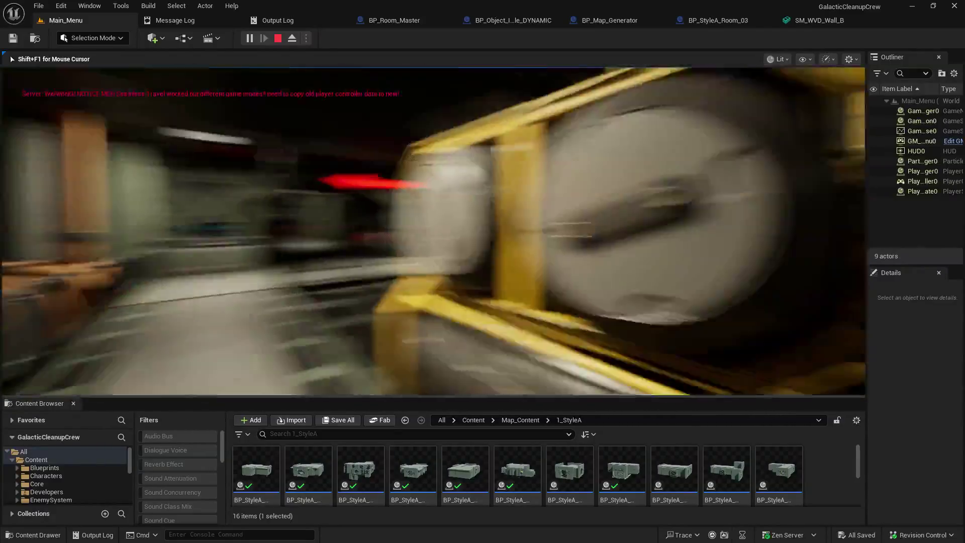
key(w)
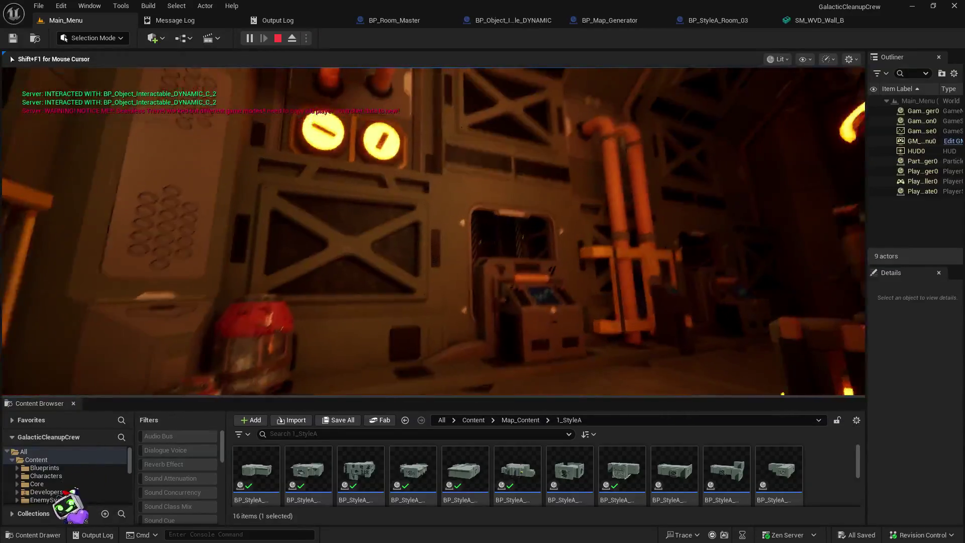
key(Escape)
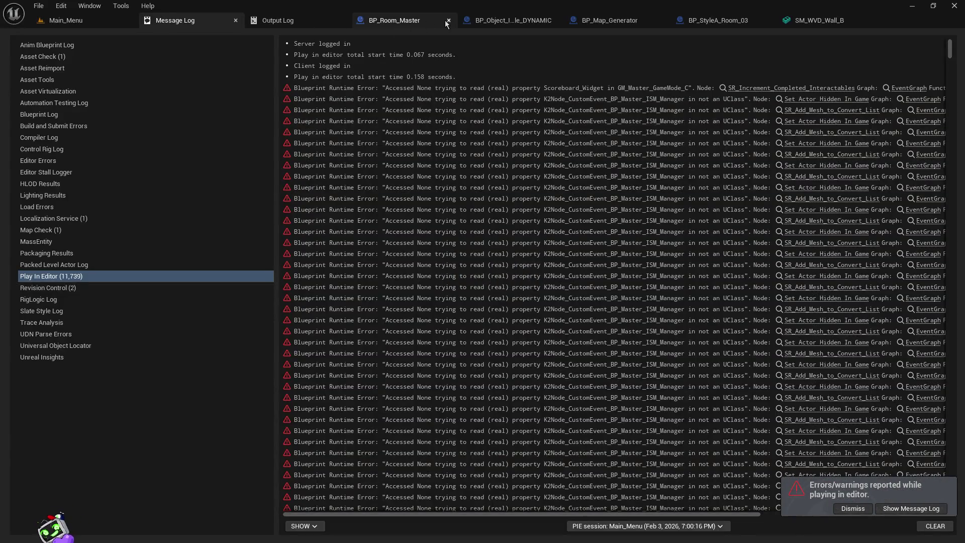
In BP_Object_Interactable_DYNAMIC, compare ObjectMesh and DetectionCollider collision settings.
click(480, 20)
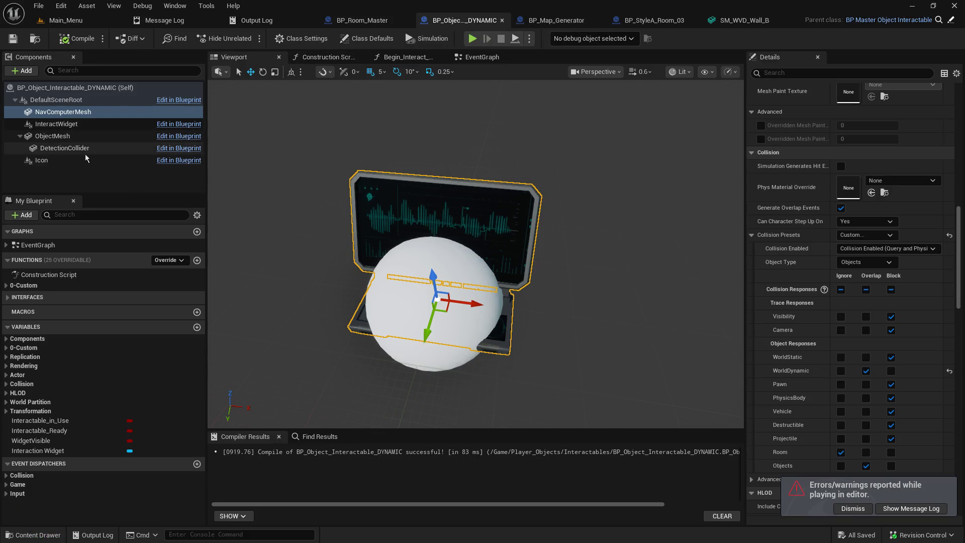
click(52, 137)
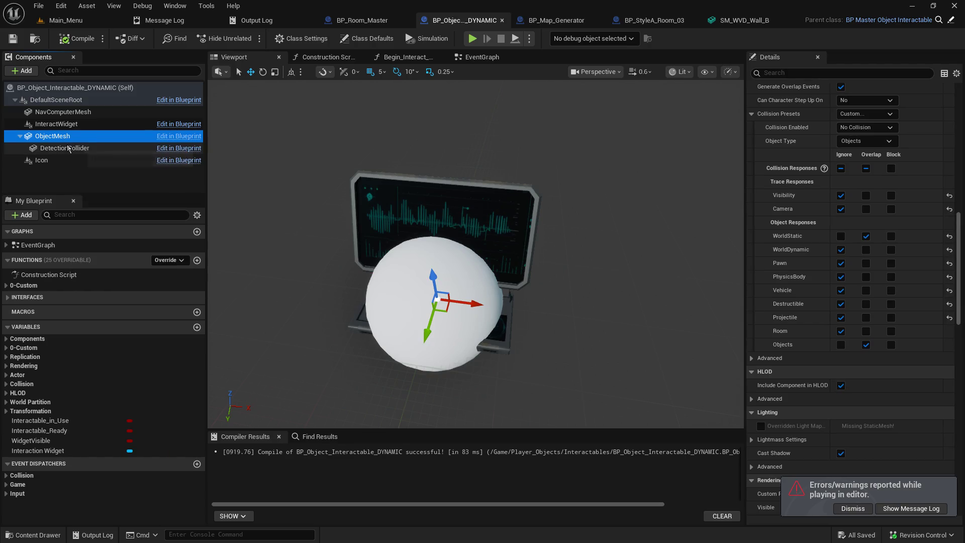
click(68, 149)
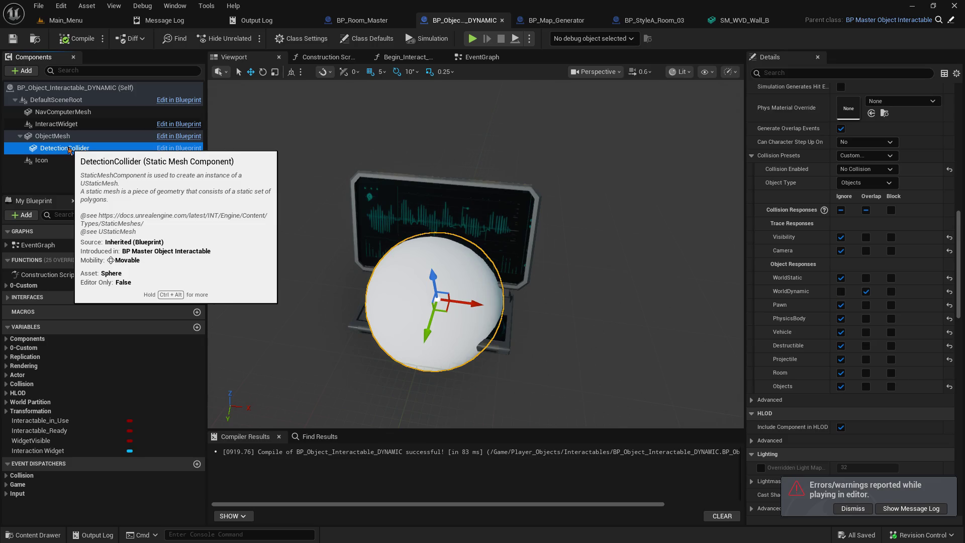
click(122, 136)
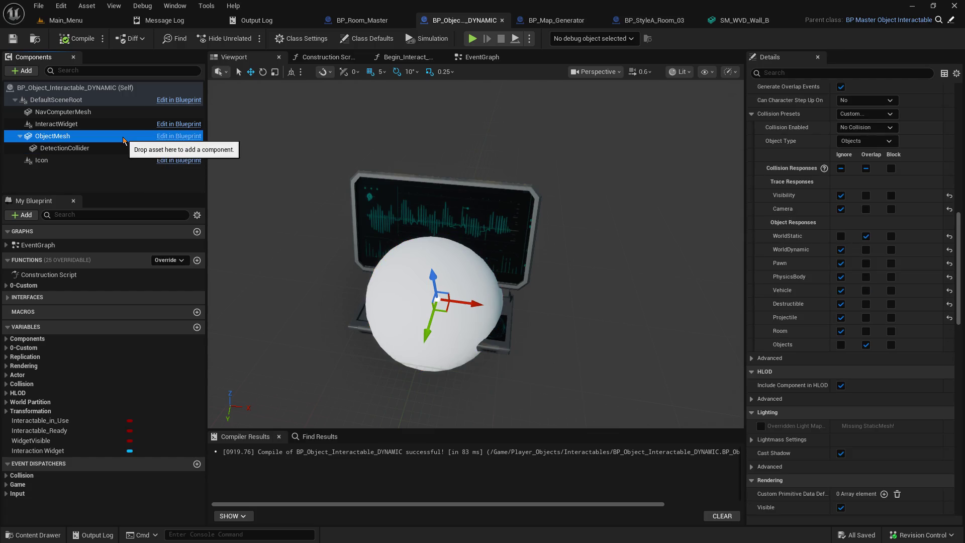
click(116, 149)
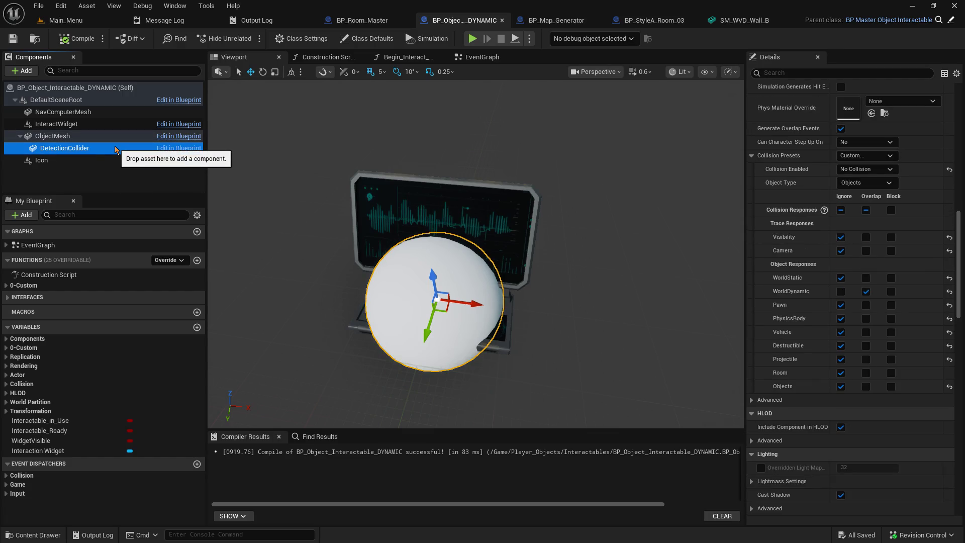
click(115, 139)
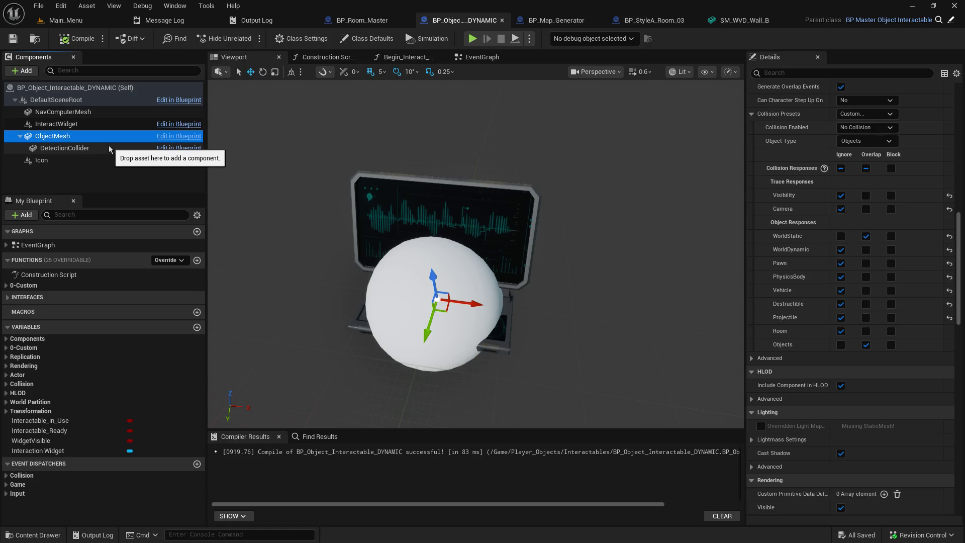
click(109, 149)
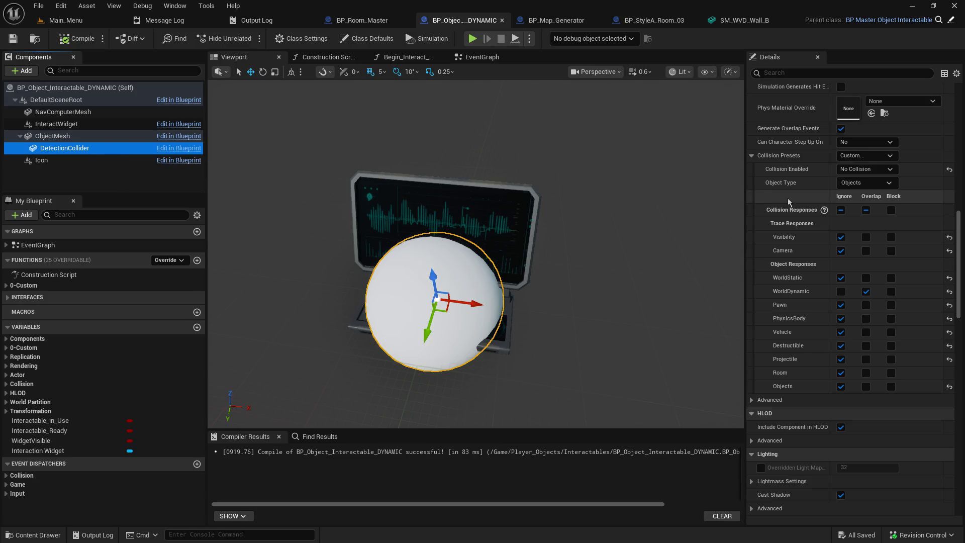
Set DetectionCollider's Collision Enabled to Query and Physics and its Object Type to Objects.
click(879, 184)
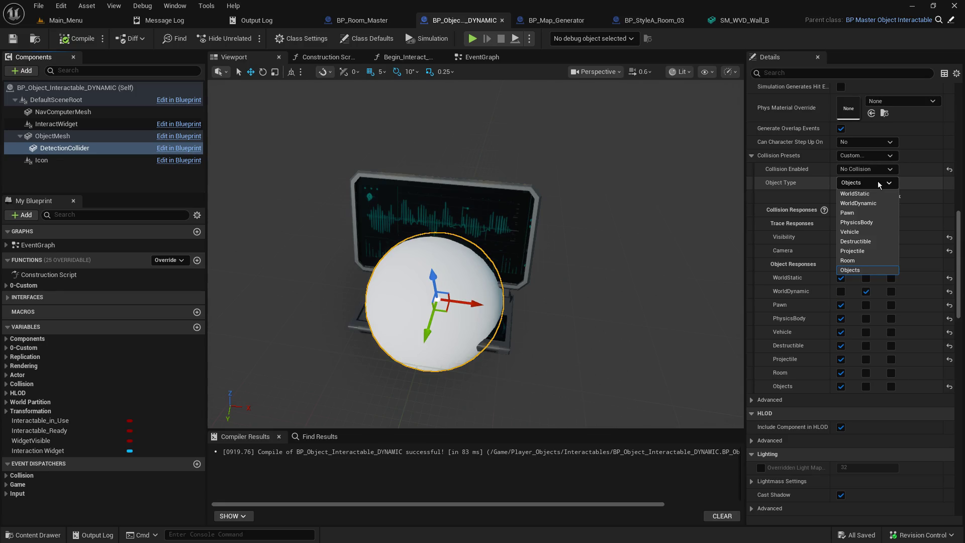
click(877, 203)
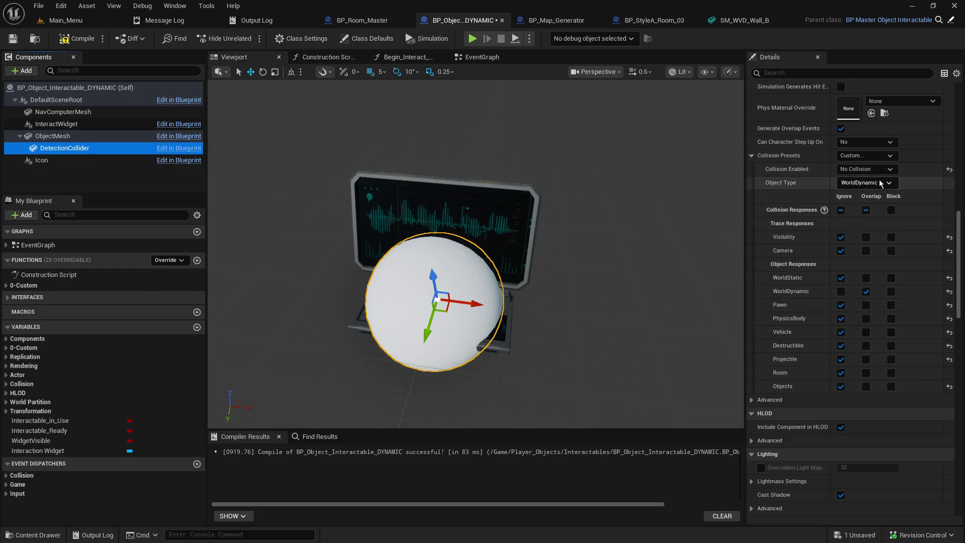
click(866, 169)
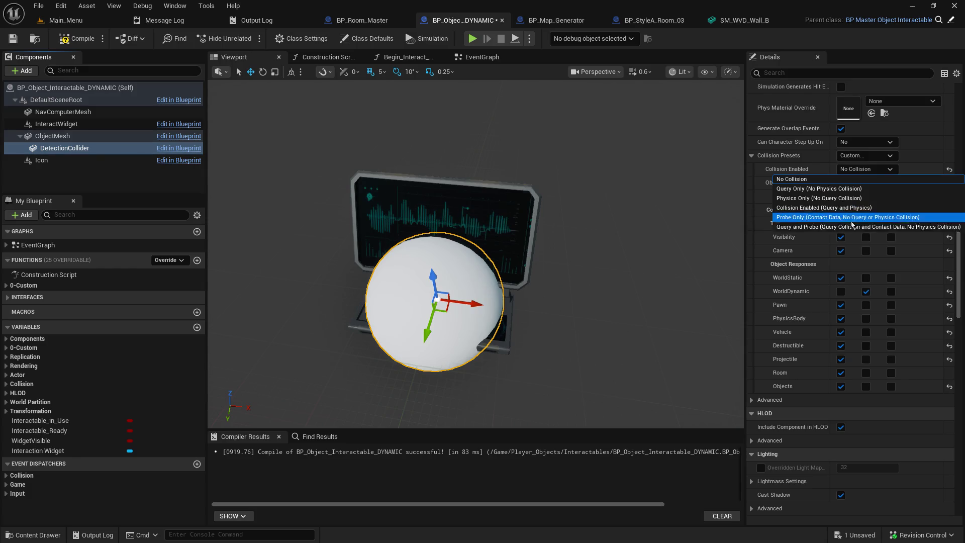
click(855, 207)
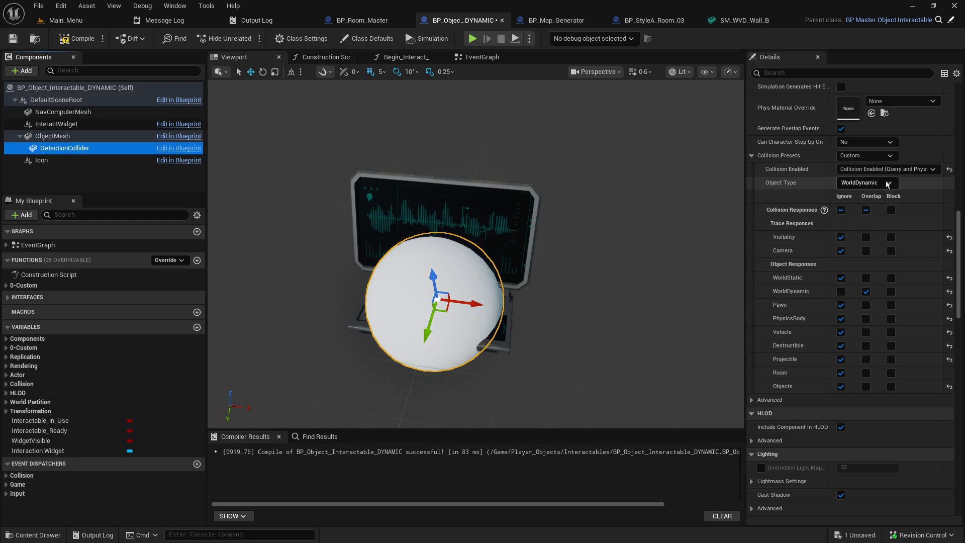
click(887, 184)
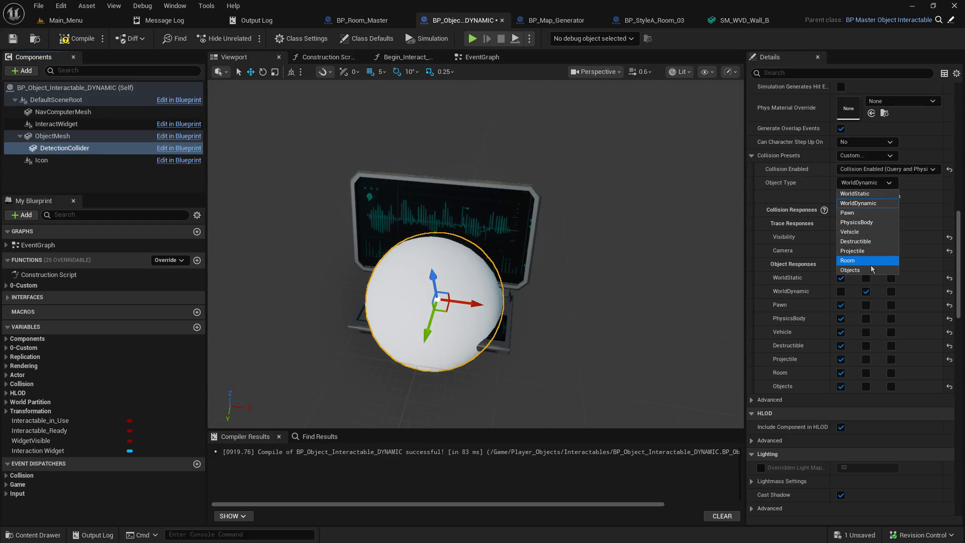
click(871, 270)
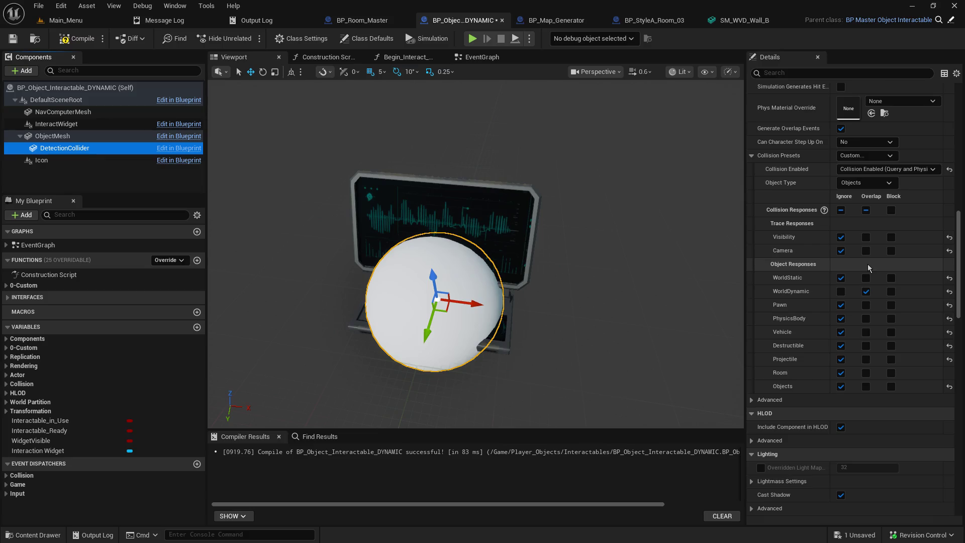
click(890, 184)
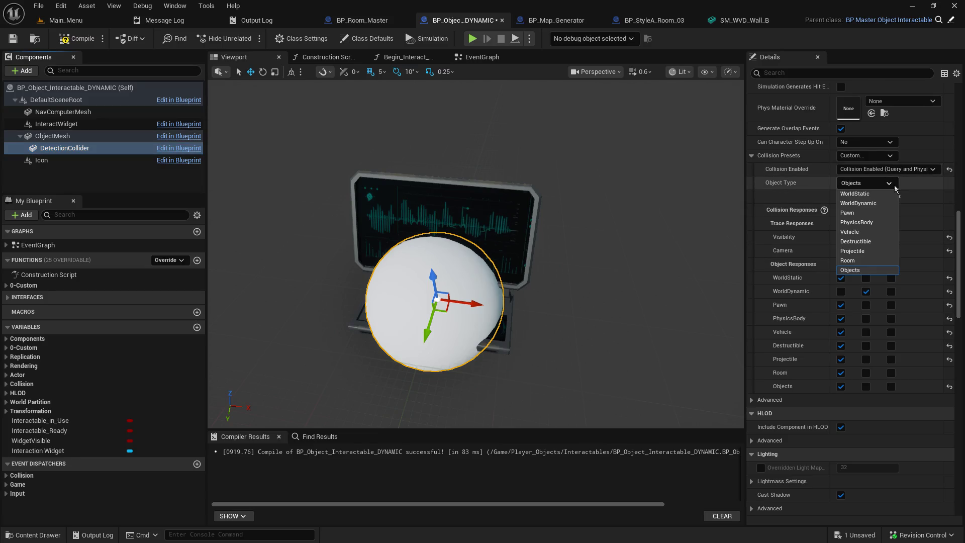
click(895, 187)
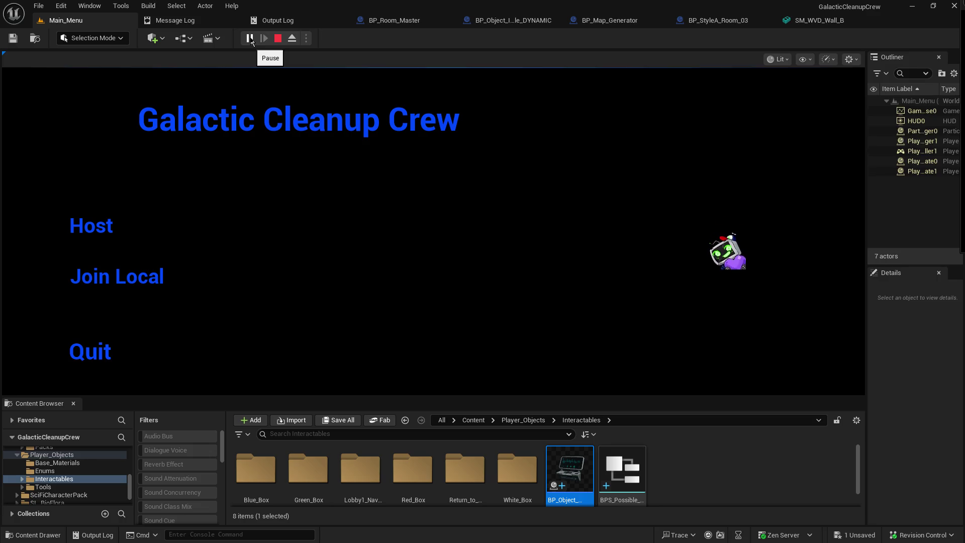
Host a game, walk to the console, and interact to load the generated station map.
click(95, 226)
click(95, 228)
key(w)
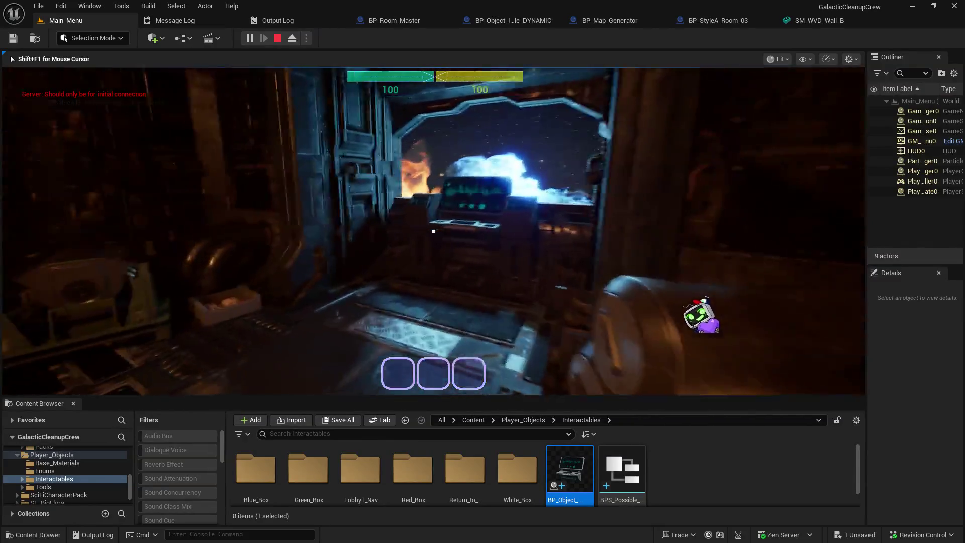
key(e)
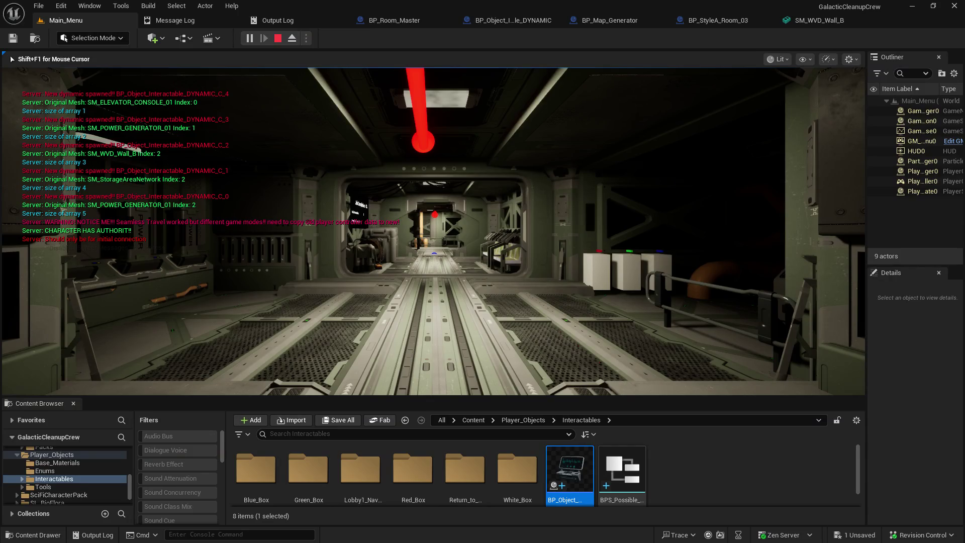
mouse_move(433, 232)
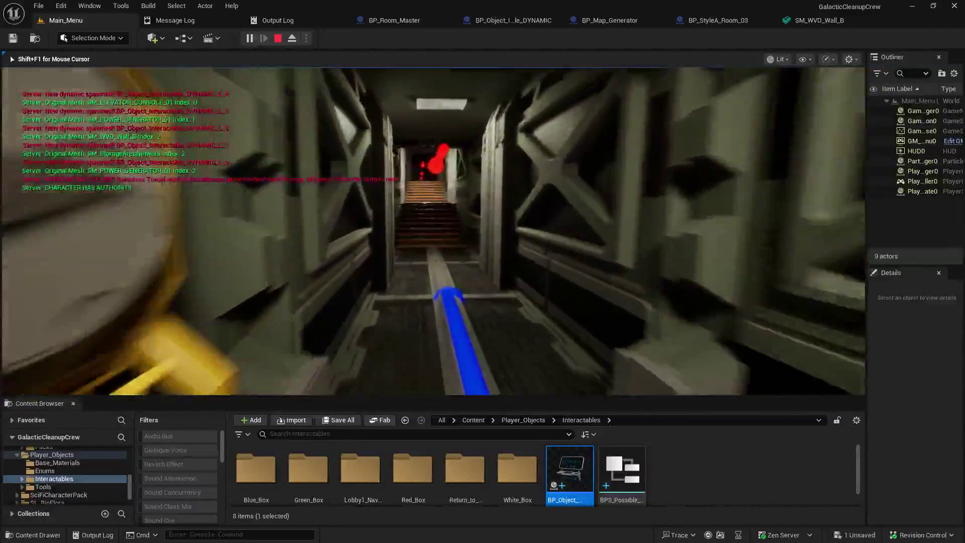
Walk through the corridors toward the staircase and the vending machine.
key(w)
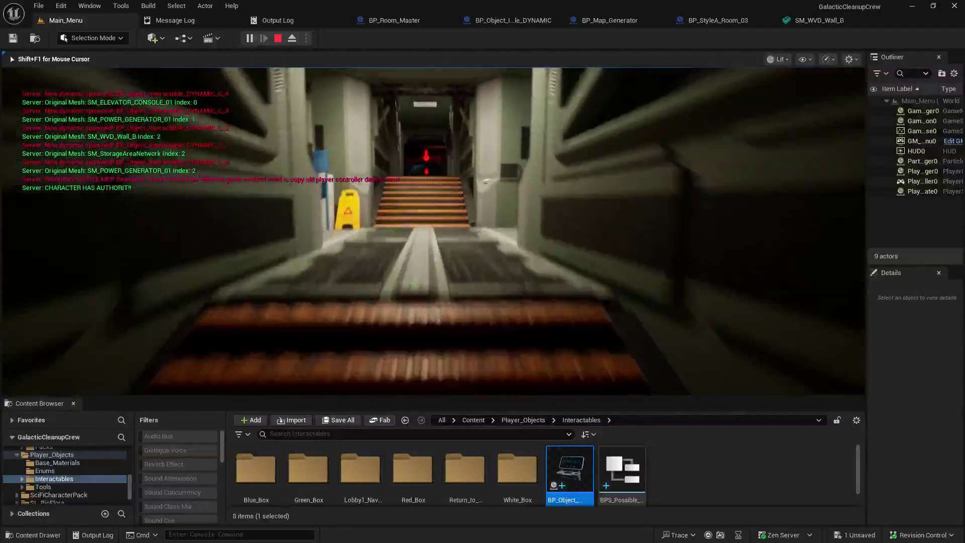
key(w)
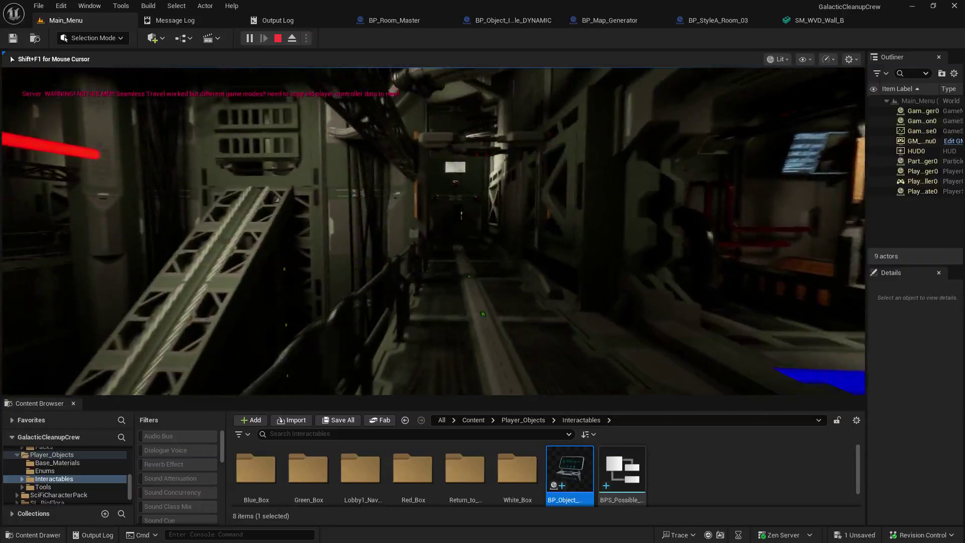
key(w)
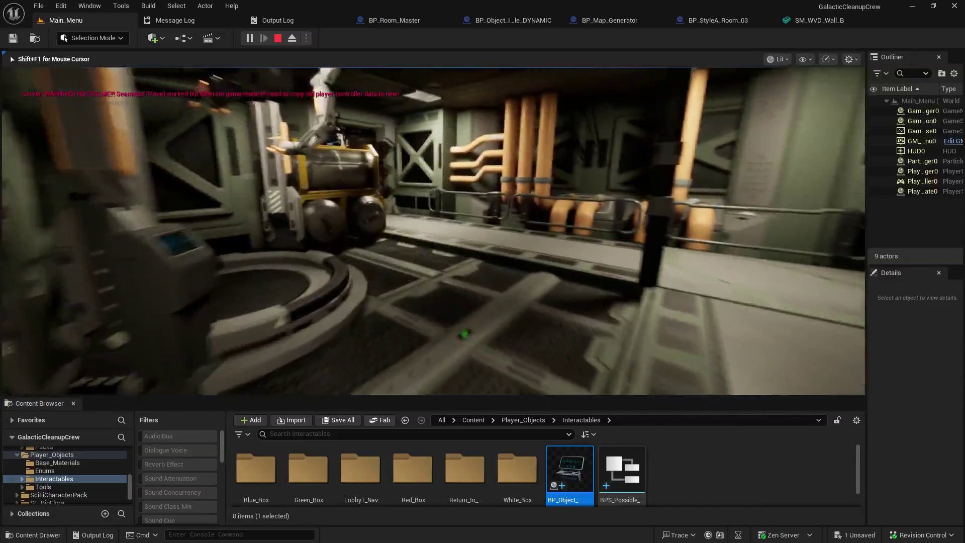
Turn and approach the yellow machine near the outlined consoles.
key(w)
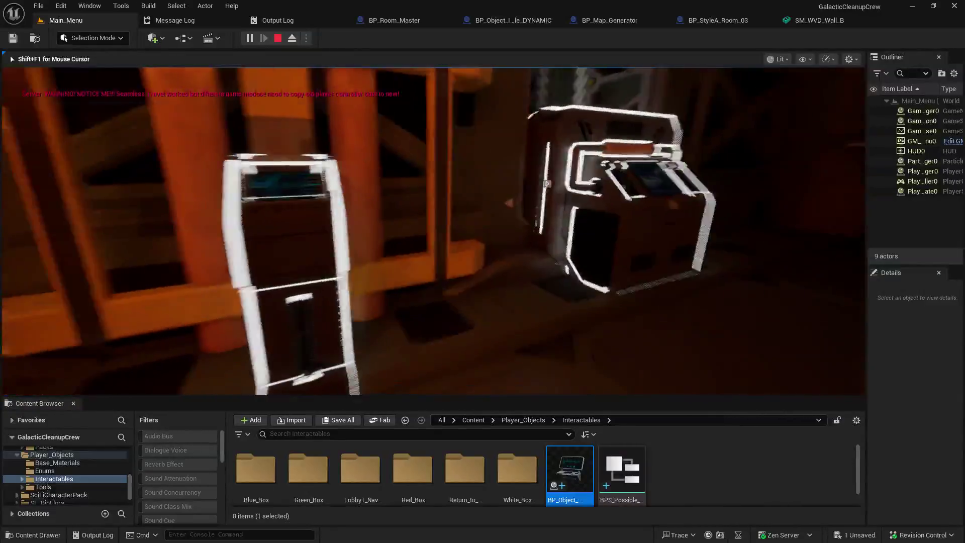
Interact repeatedly with the nav computer console and the white terminal to score points.
key(e)
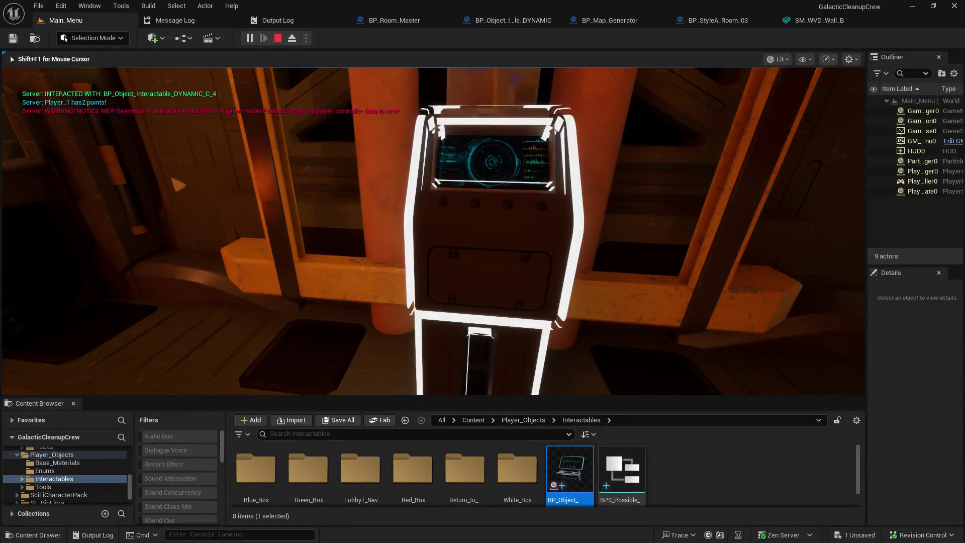
key(e)
key(e)
key(e)
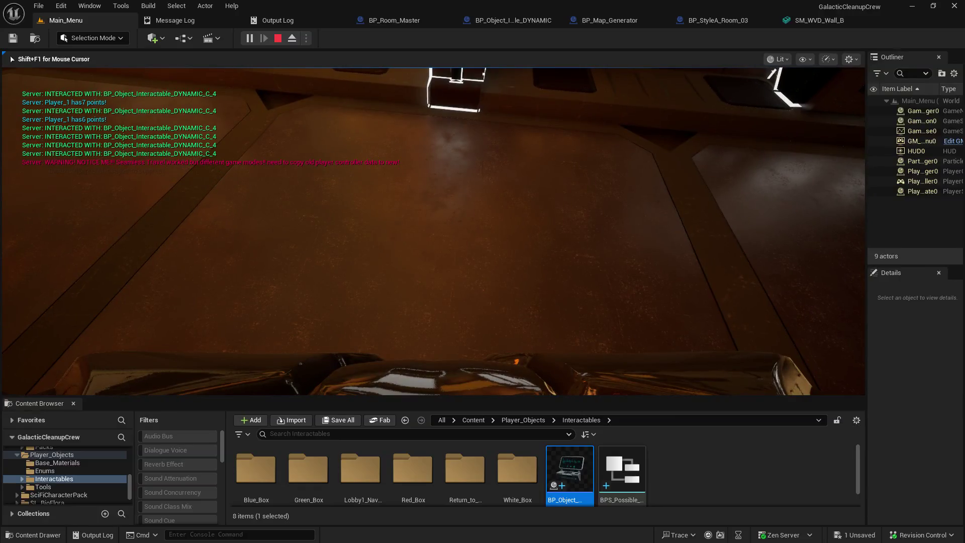
key(e)
key(e)
key(e)
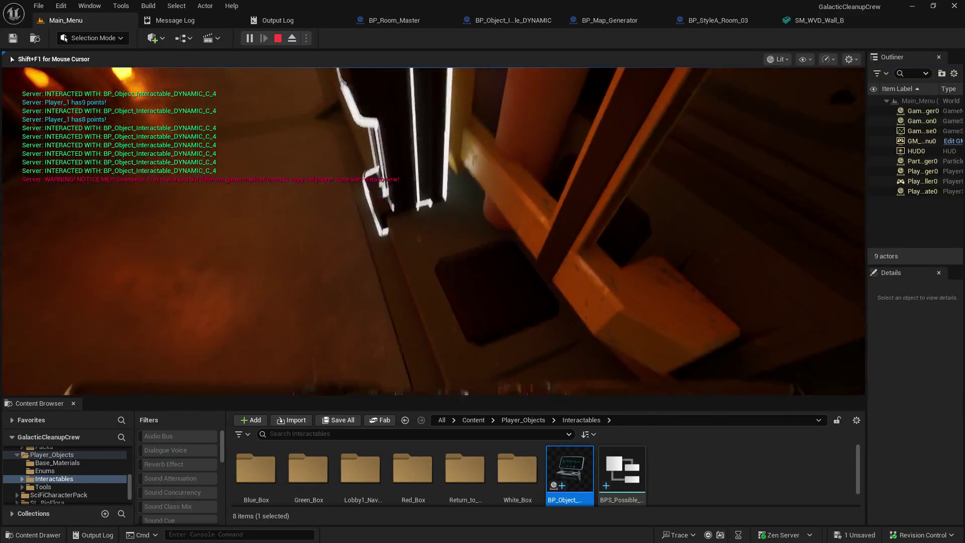
key(e)
key(e)
key(e)
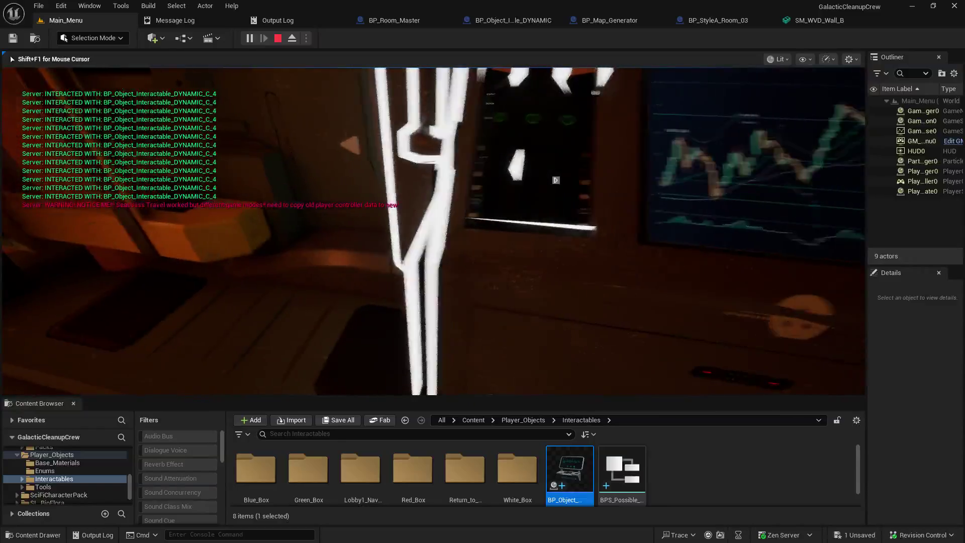
key(e)
key(e)
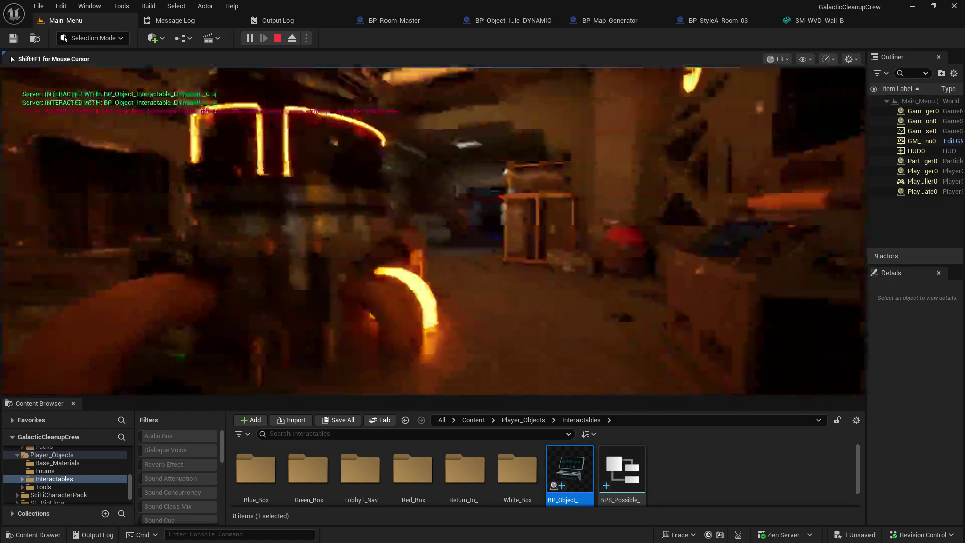
Walk through the crate room toward the glowing doors and interact with the storage box.
key(w)
key(w)
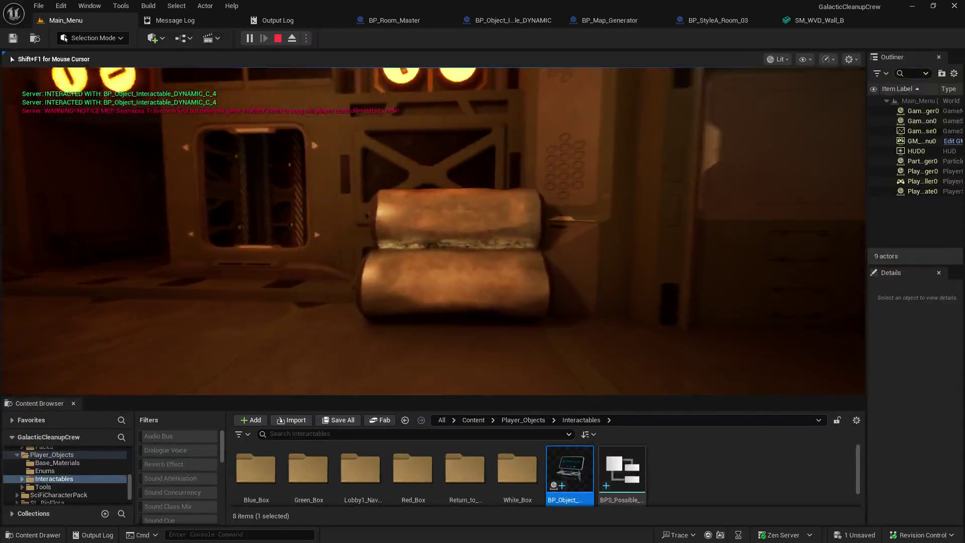
key(w)
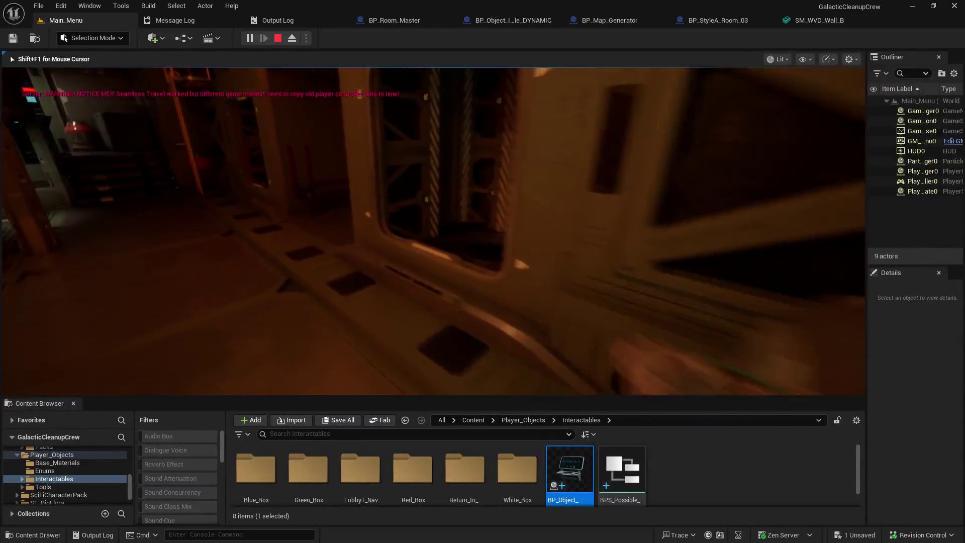
key(w)
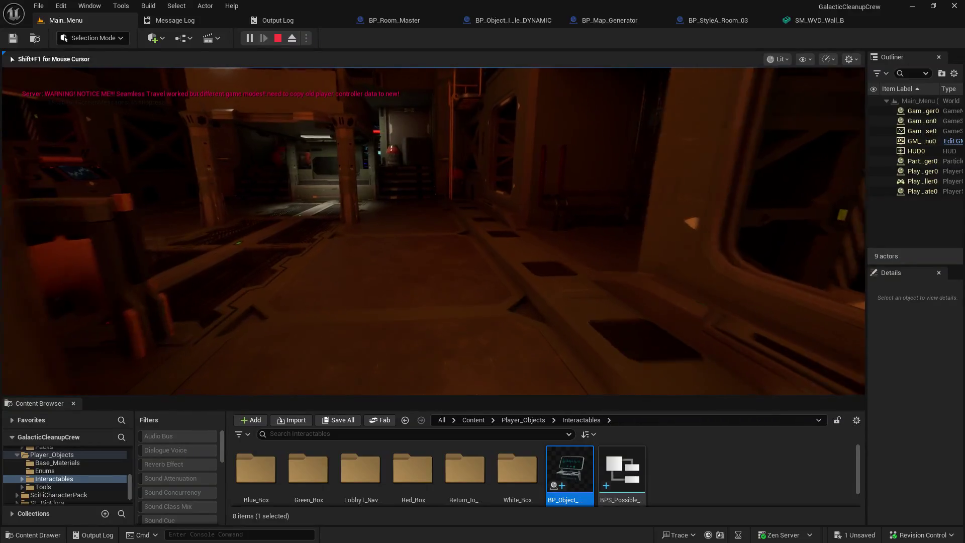
key(w)
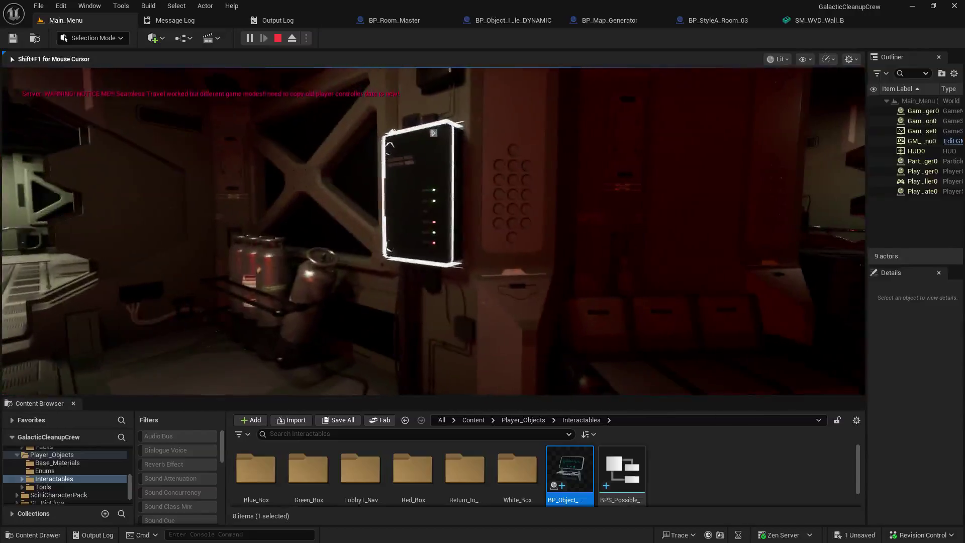
key(e)
key(e)
key(e)
key(e)
key(e)
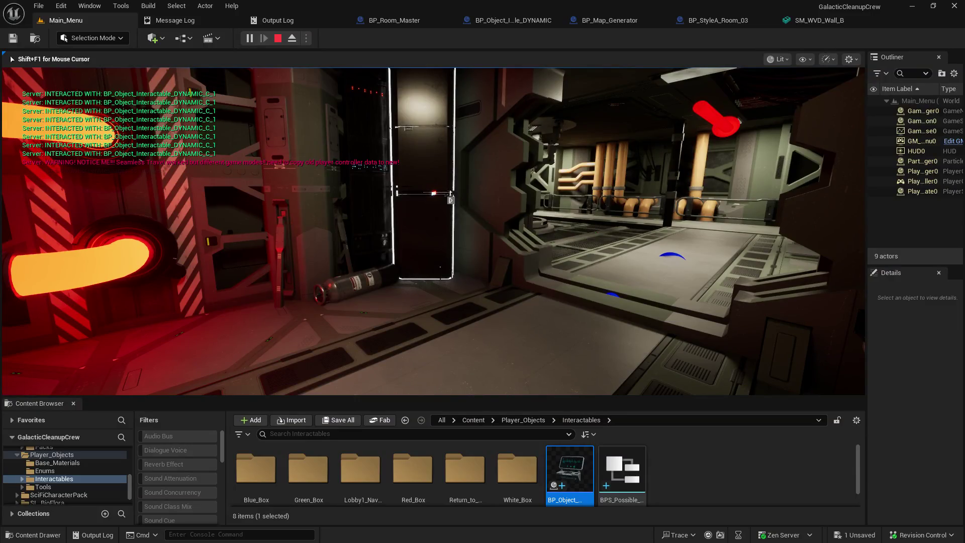
Move into the door frame and interact with the lit wall panel for points.
key(w)
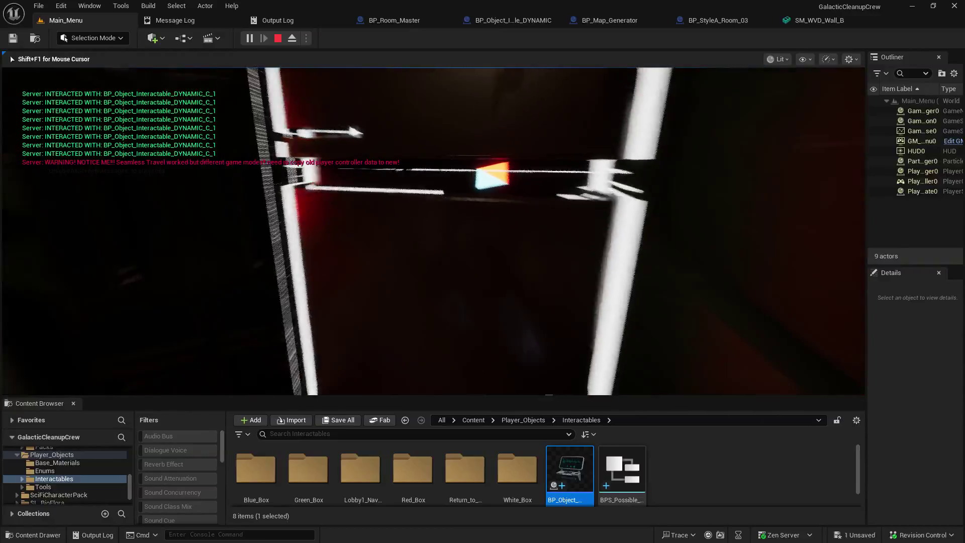
key(s)
key(d)
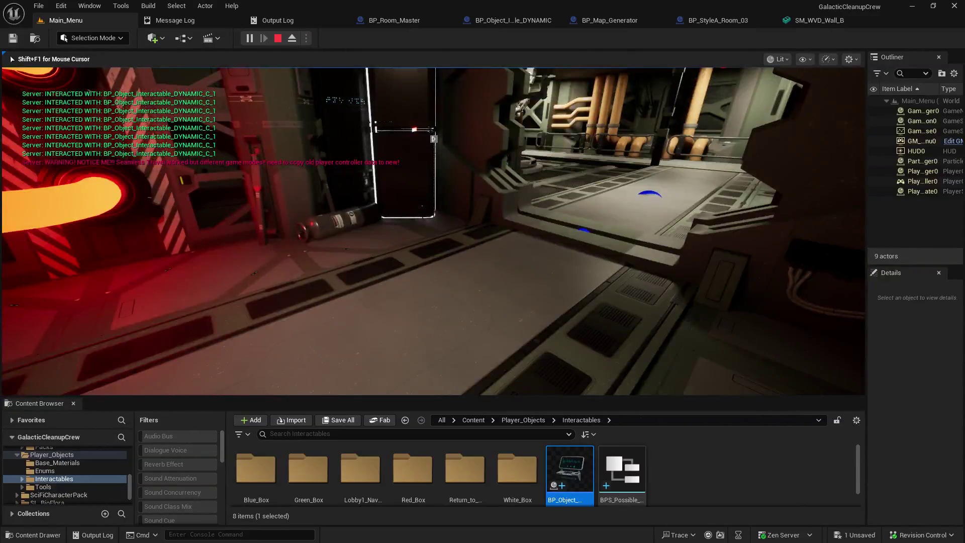
key(w)
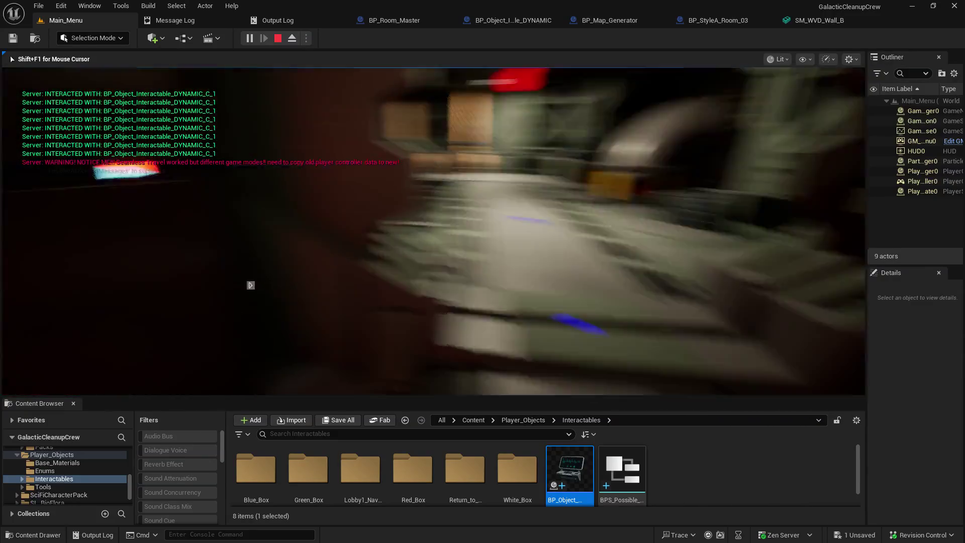
key(e)
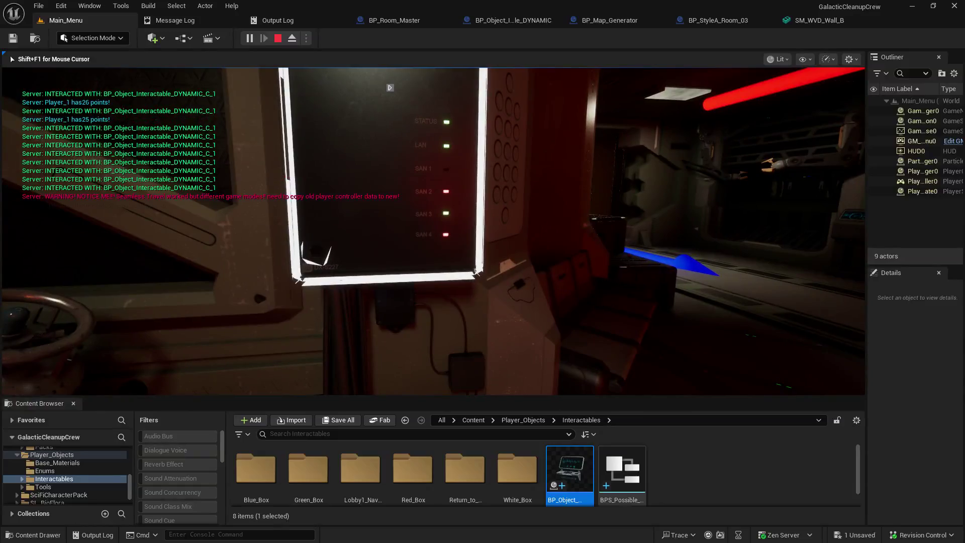
key(e)
key(e)
key(e)
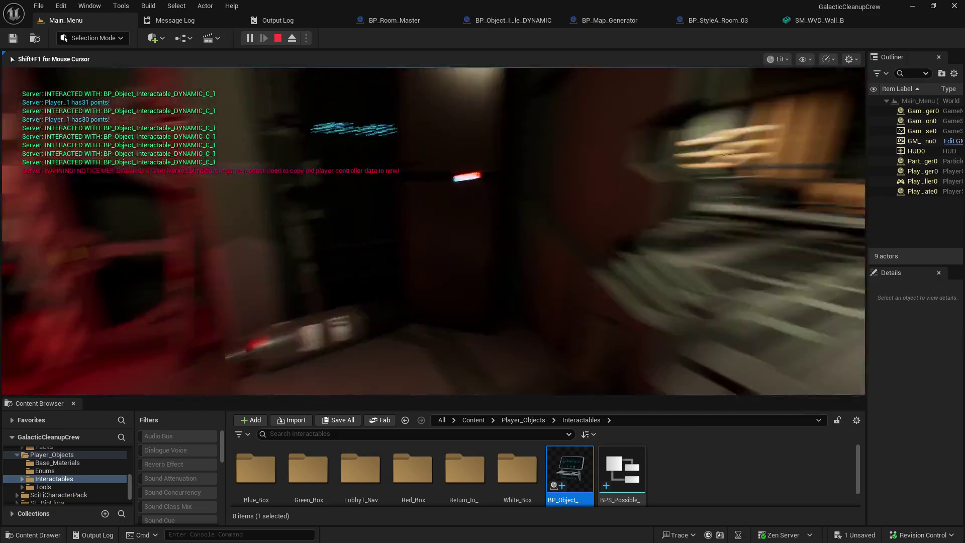
key(e)
key(e)
key(e)
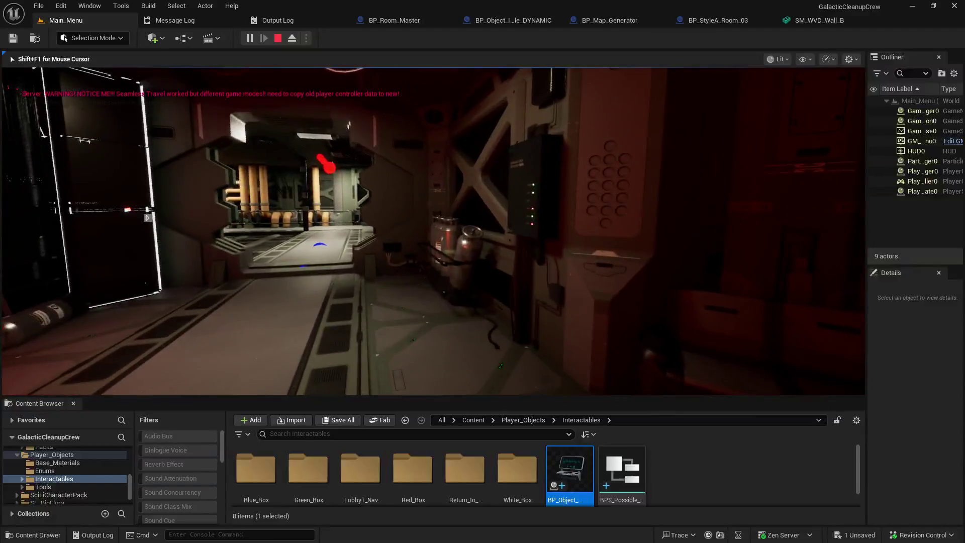
Release the mouse with Shift+F1 and view ObjectMesh collision in BP_Object_Interactable_DYNAMIC.
key(shift+F1)
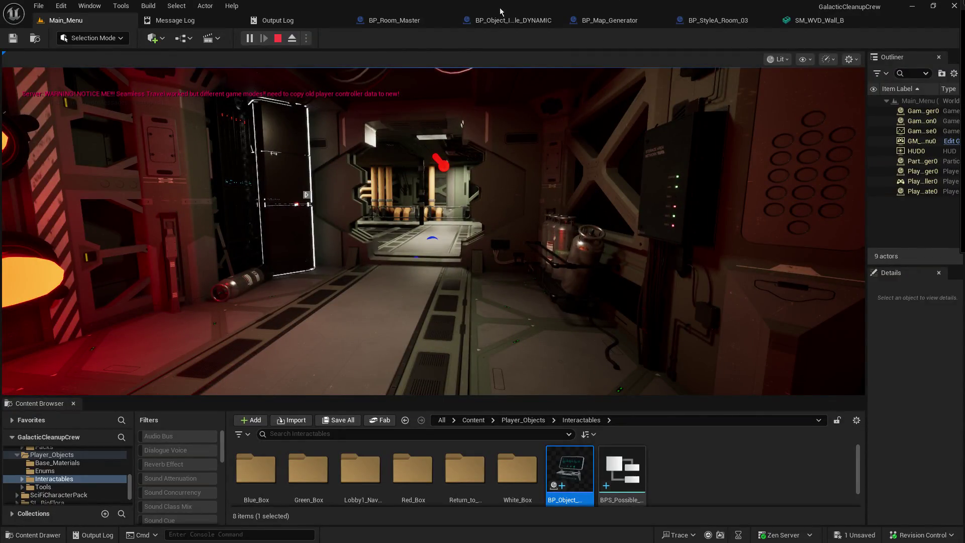
click(505, 20)
click(70, 137)
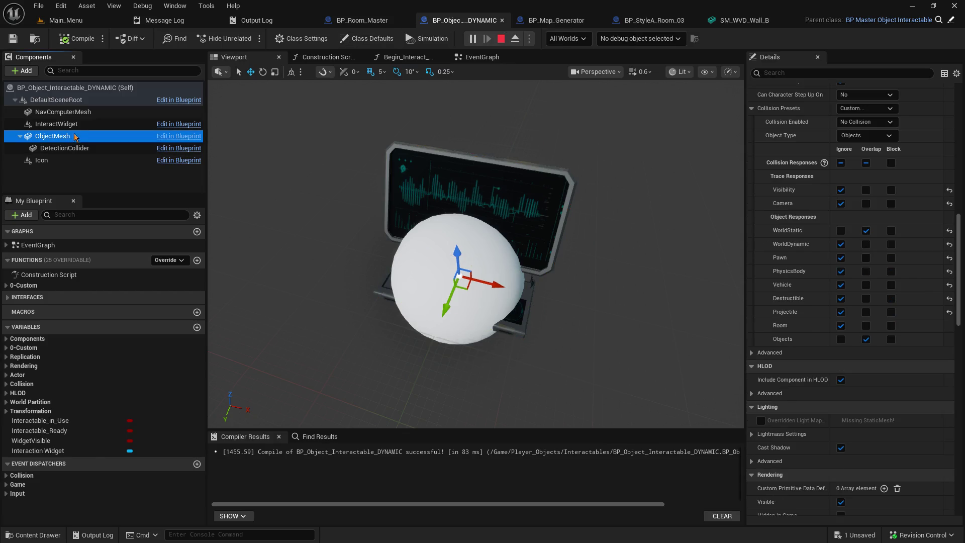
Stop the playtest, set NavComputerMesh's object type to Objects, and compile the blueprint.
click(60, 112)
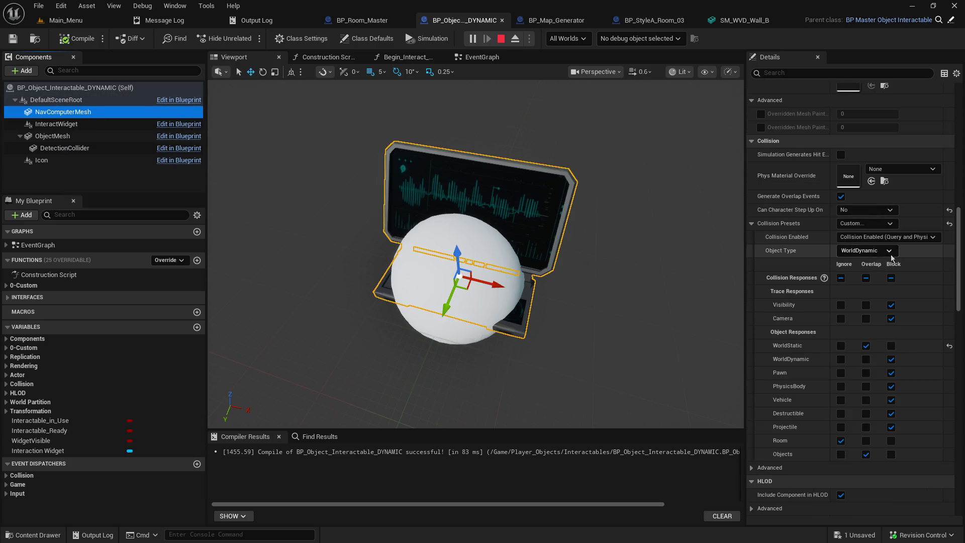
click(501, 39)
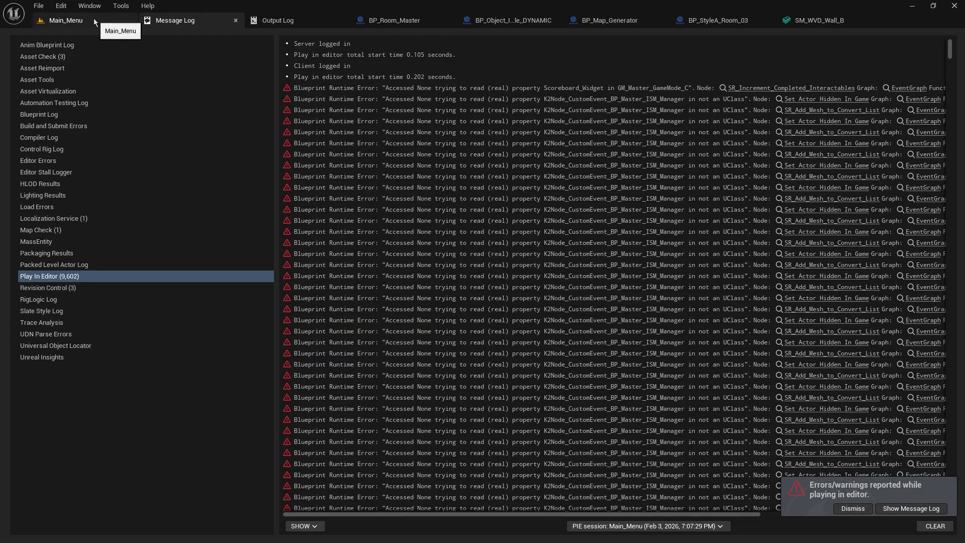
click(533, 20)
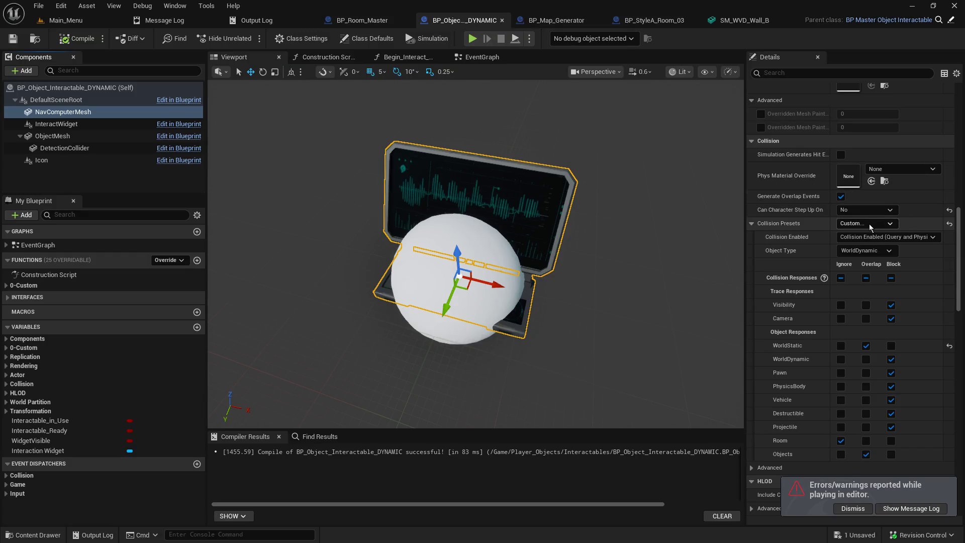
click(877, 251)
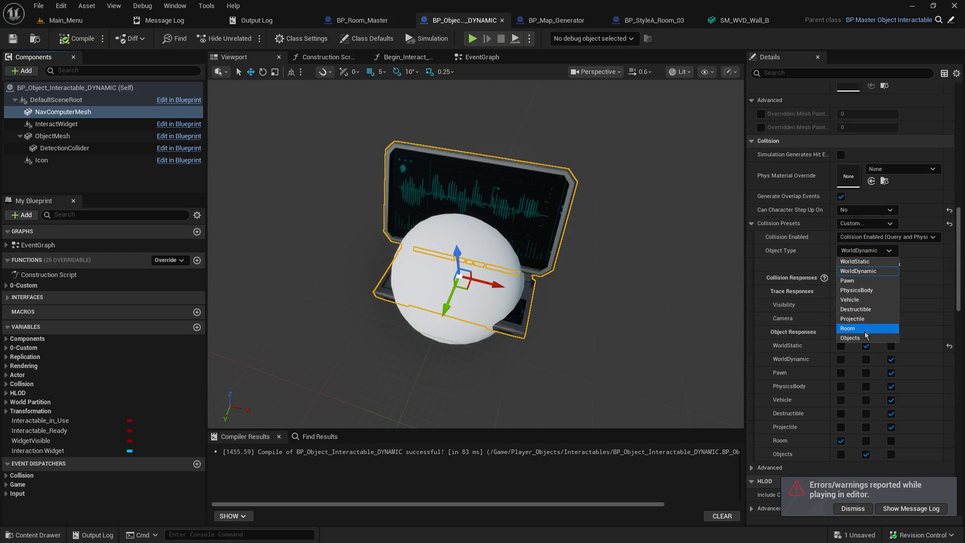
click(855, 338)
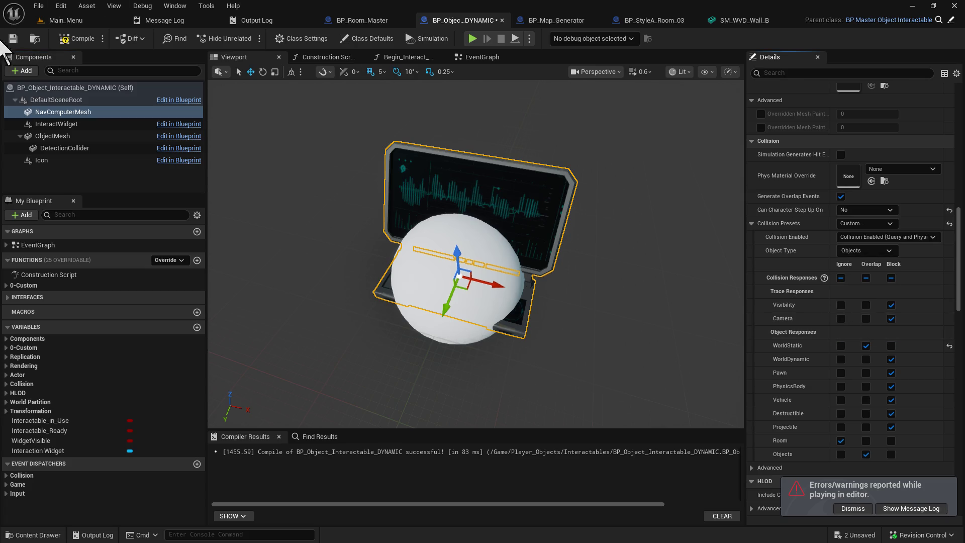
click(66, 40)
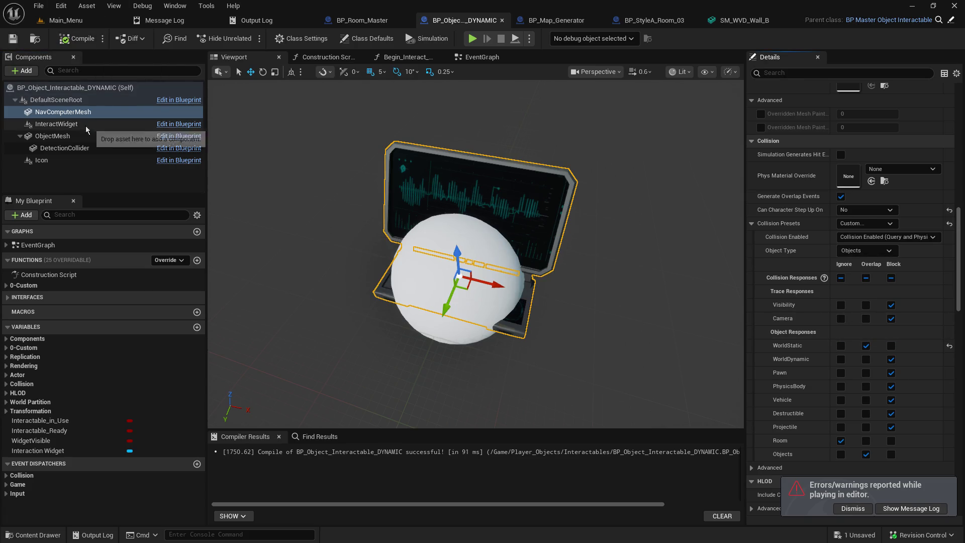
Set ObjectMesh's collision preset to NoCollision, then compile and save the blueprint.
click(55, 137)
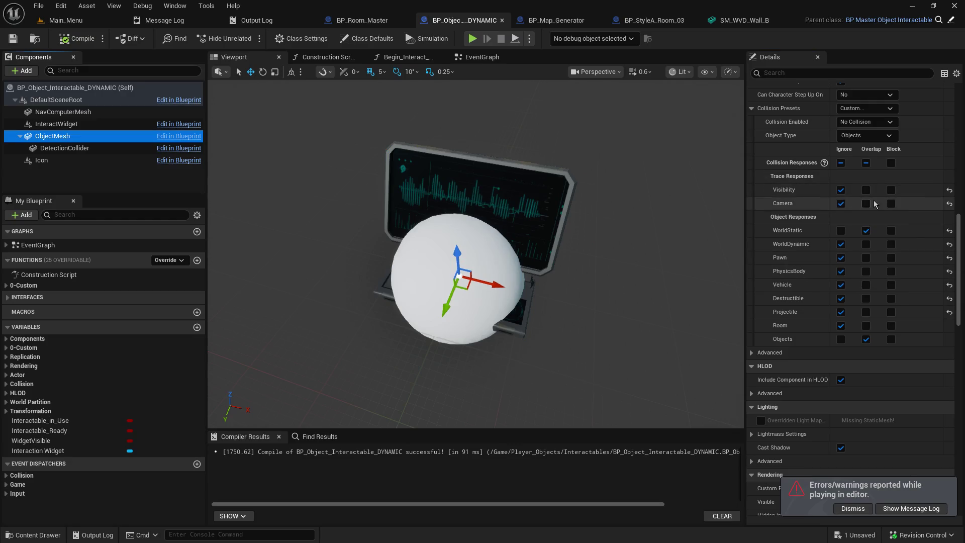
scroll(877, 196, up, 1)
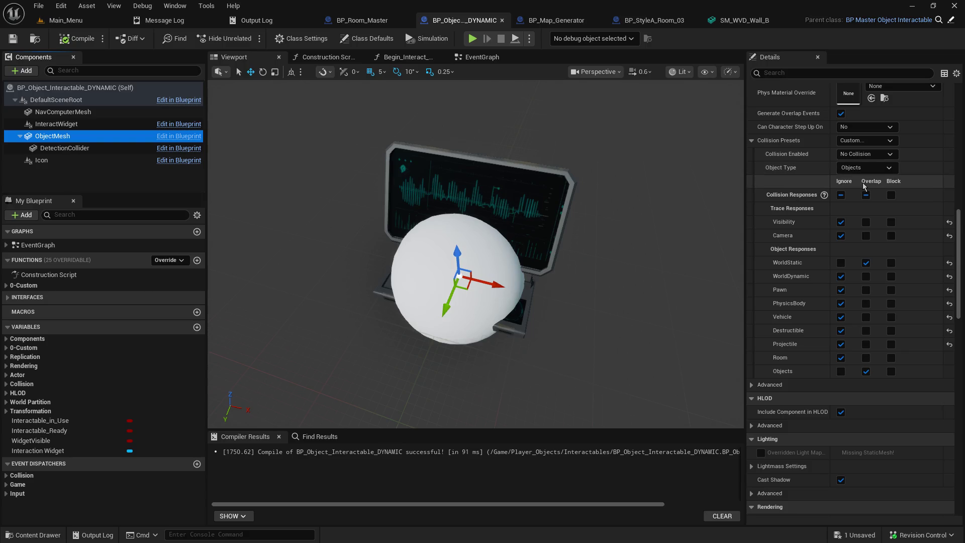
click(866, 140)
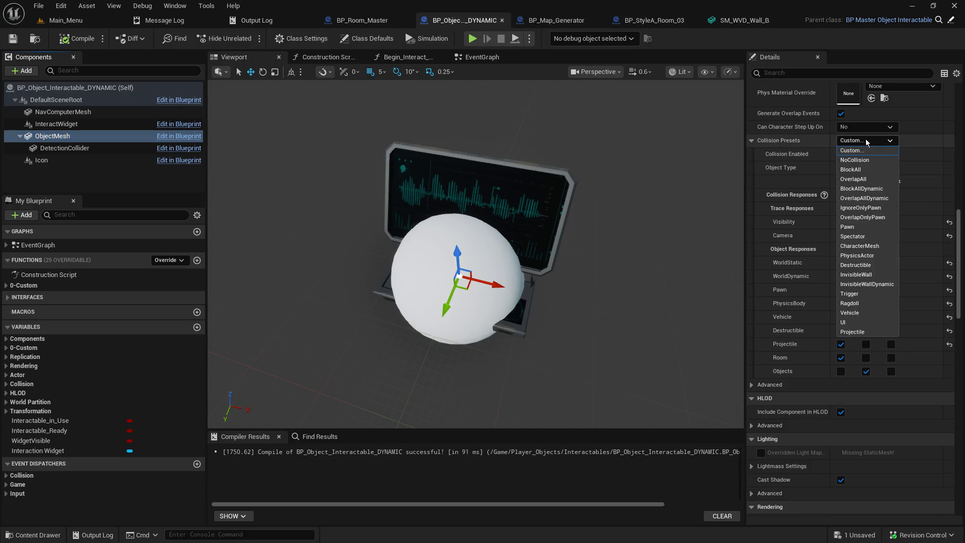
click(865, 159)
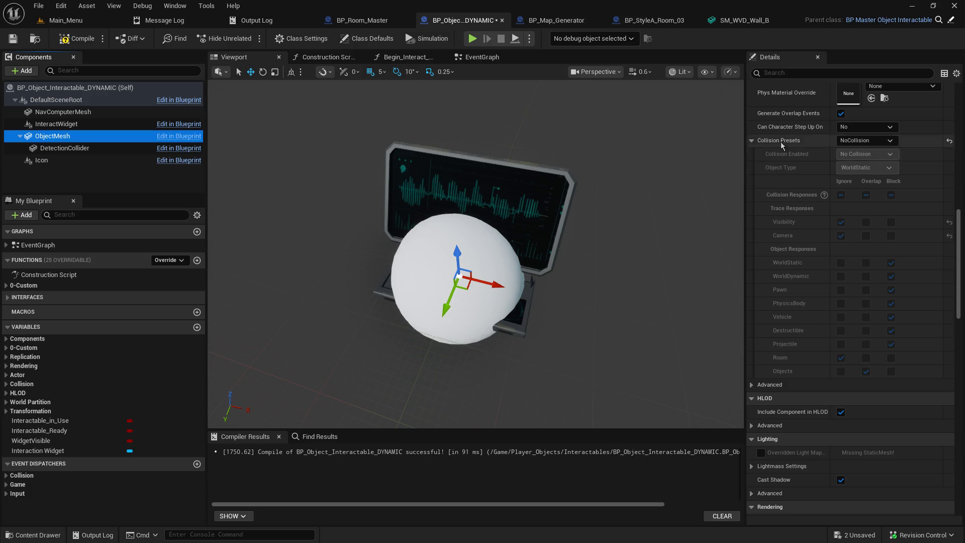
click(13, 39)
click(71, 20)
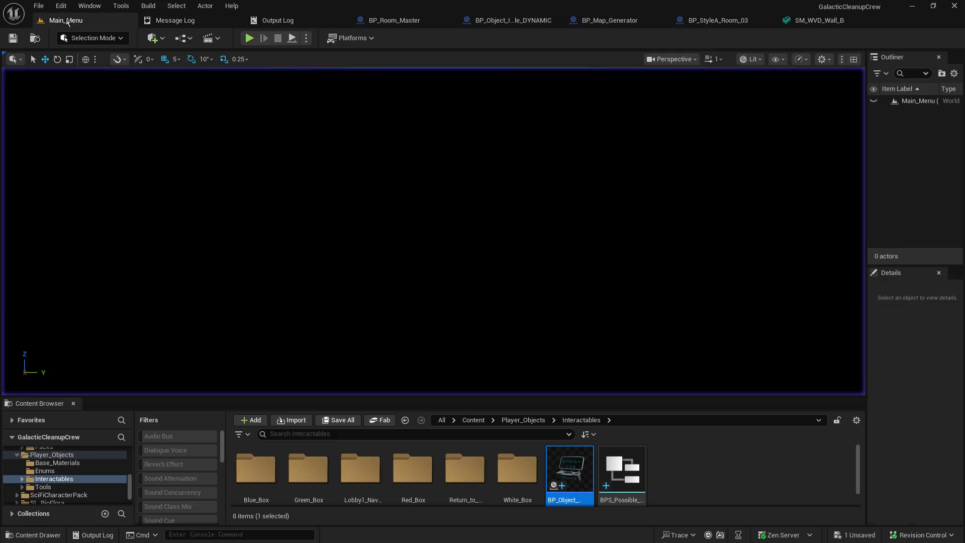
Start a playtest, host a game from the main menu, and travel to the generated map.
click(246, 43)
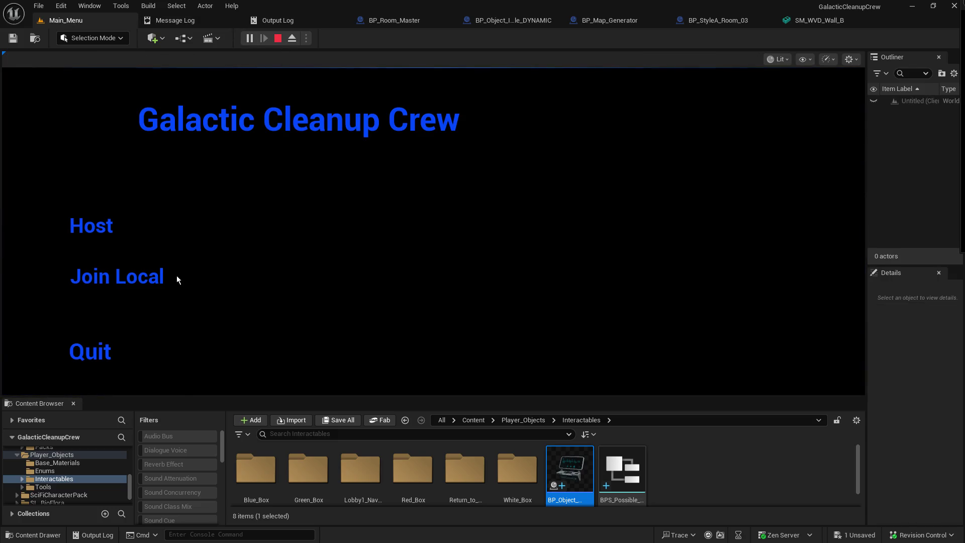
click(83, 234)
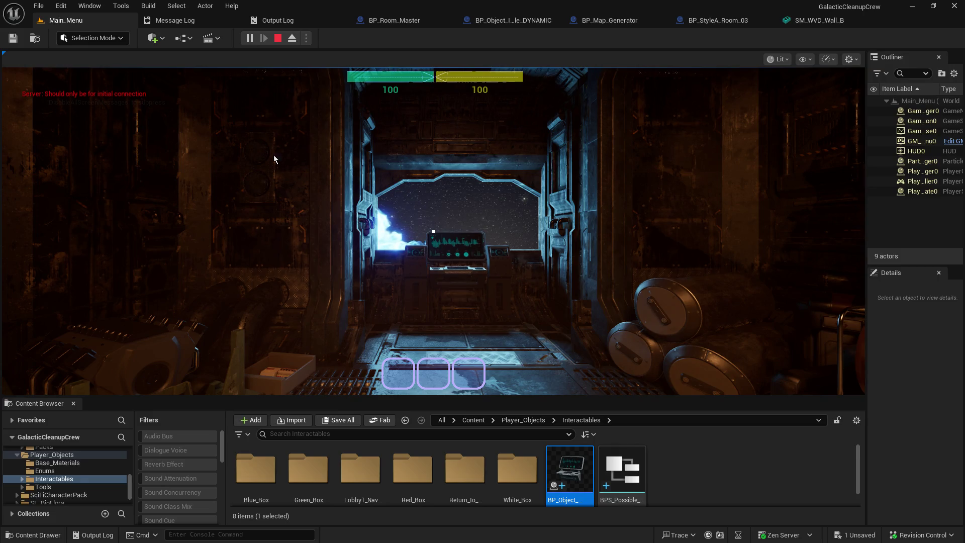
click(87, 229)
key(e)
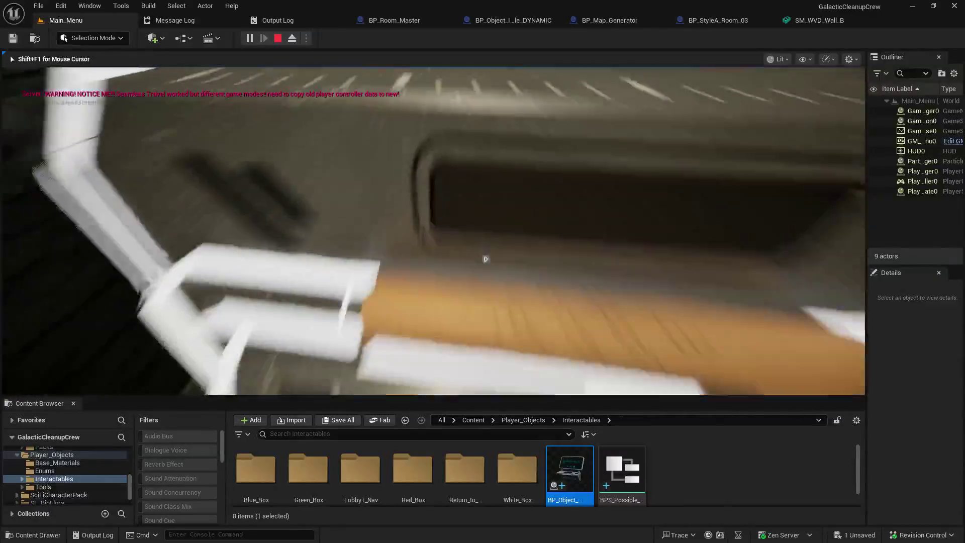
Interact with the terminal three times to raise the score to 40 points.
key(e)
key(e)
key(e)
key(e)
key(e)
key(e)
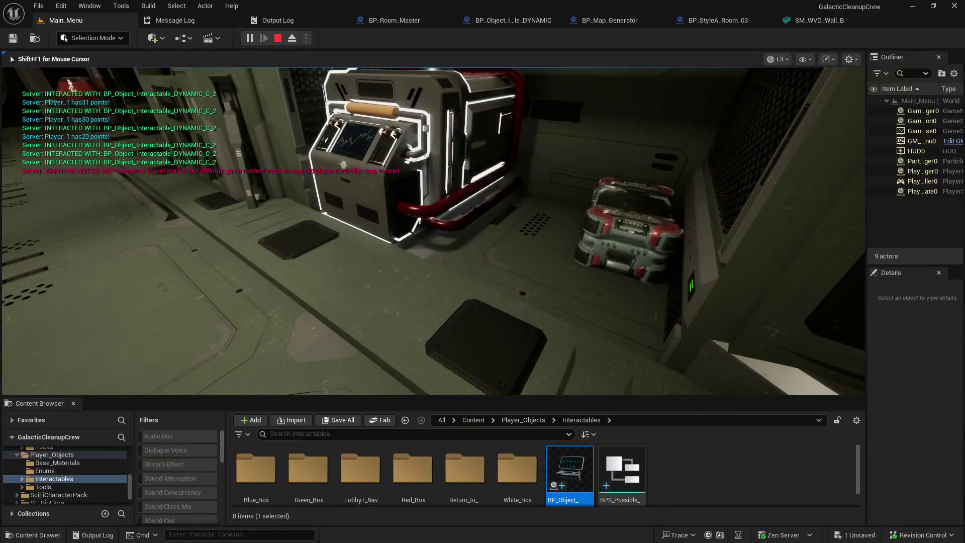
key(e)
key(e)
key(e)
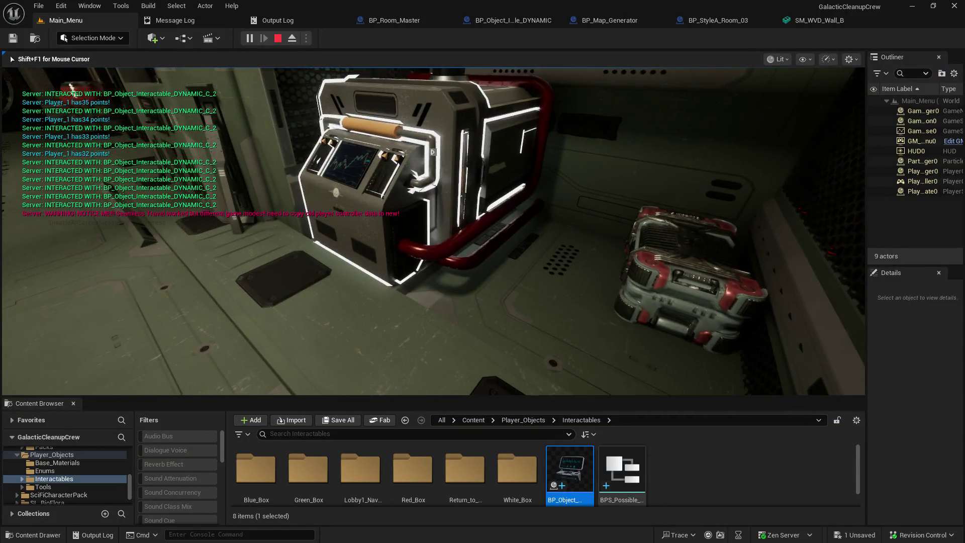
key(e)
key(e)
key(e)
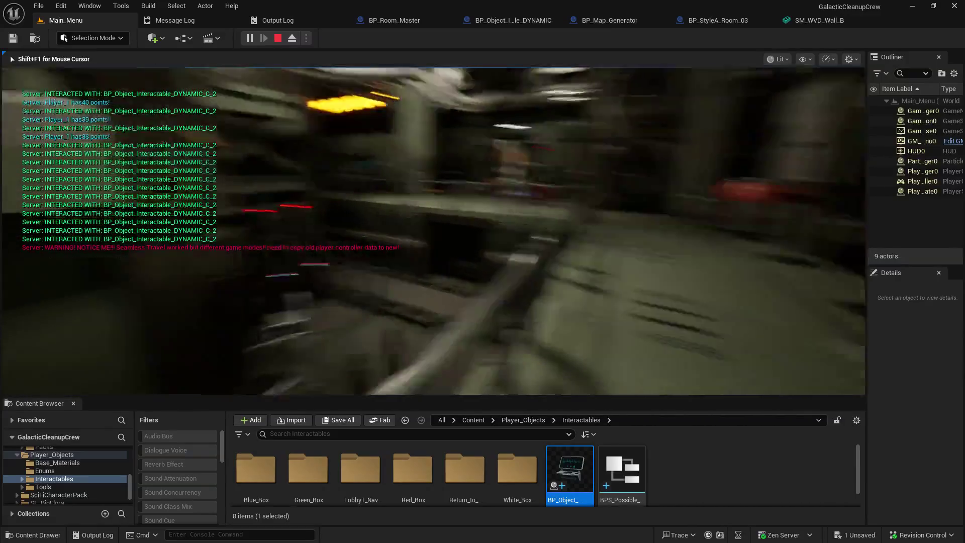
key(shift+F1)
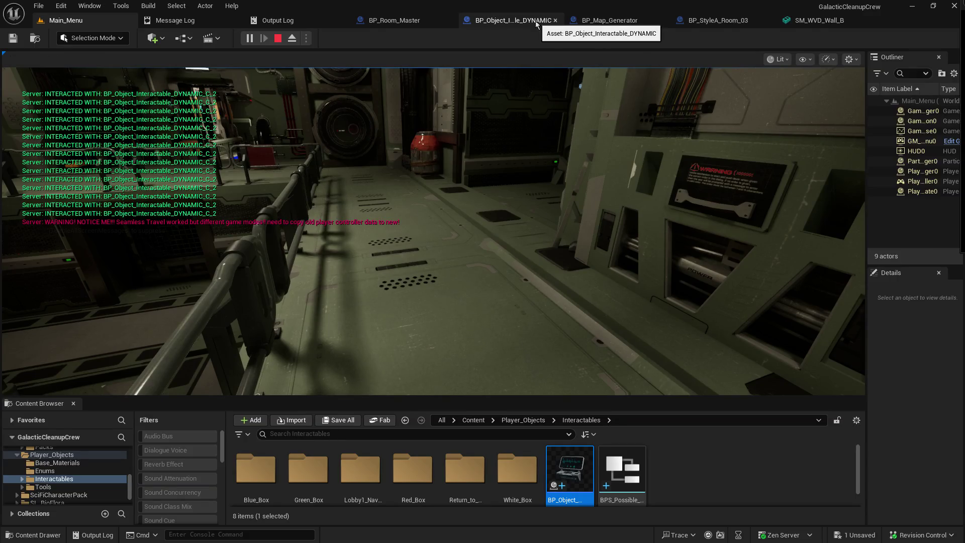
click(535, 24)
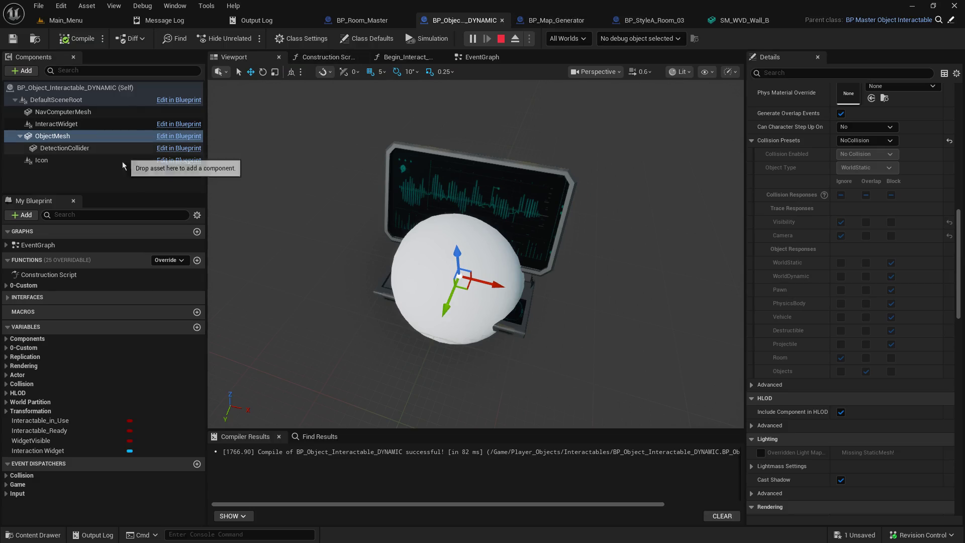
Make NavComputerMesh block WorldStatic instead of overlapping it, then stop the play session.
click(99, 111)
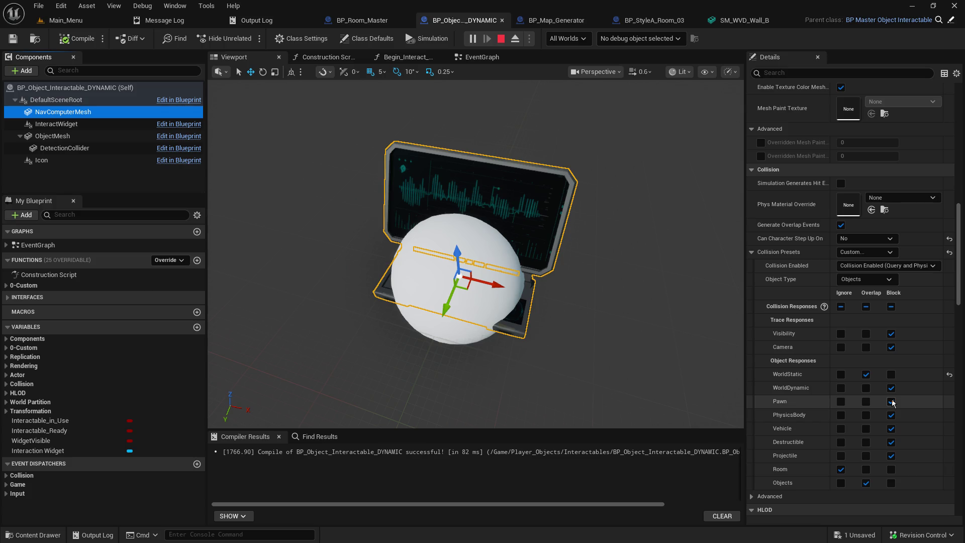
scroll(900, 422, down, 2)
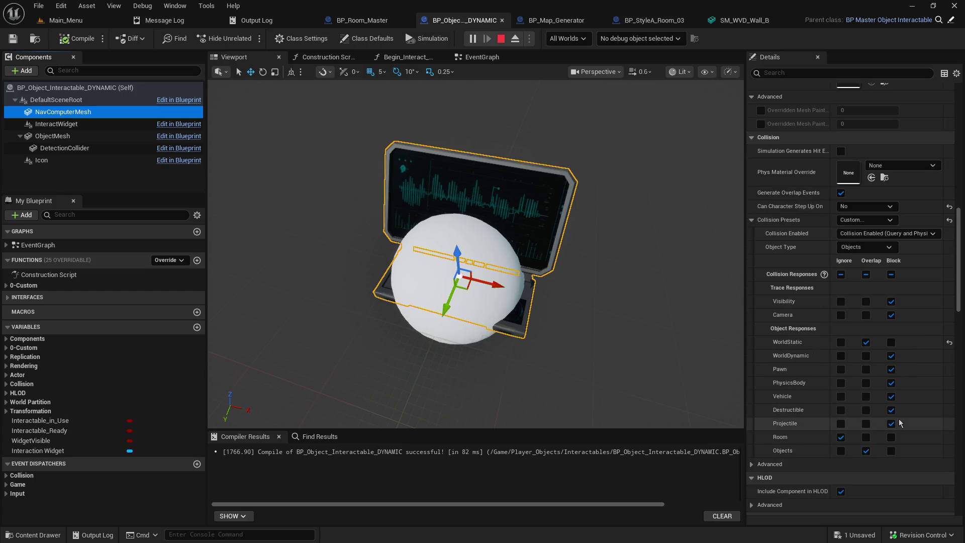
scroll(900, 422, down, 1)
click(891, 327)
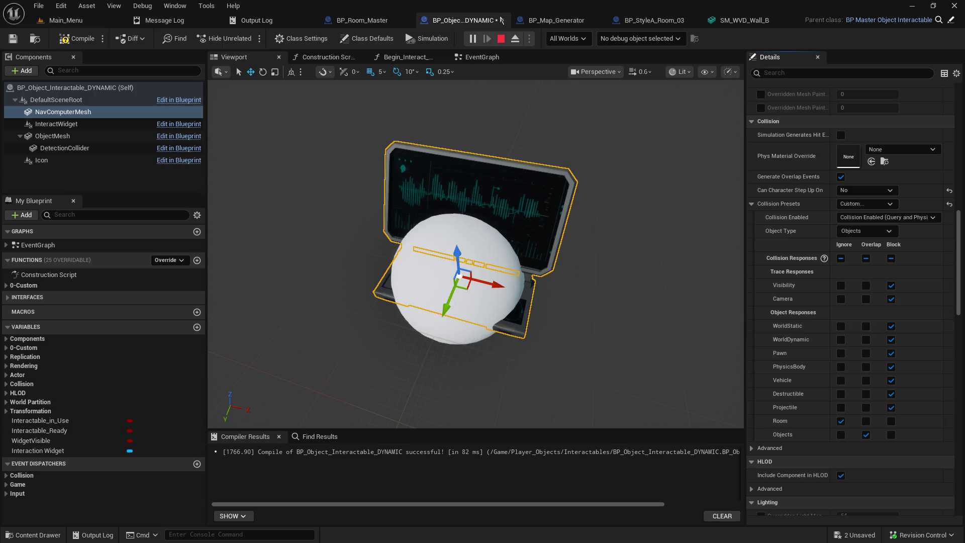
click(502, 38)
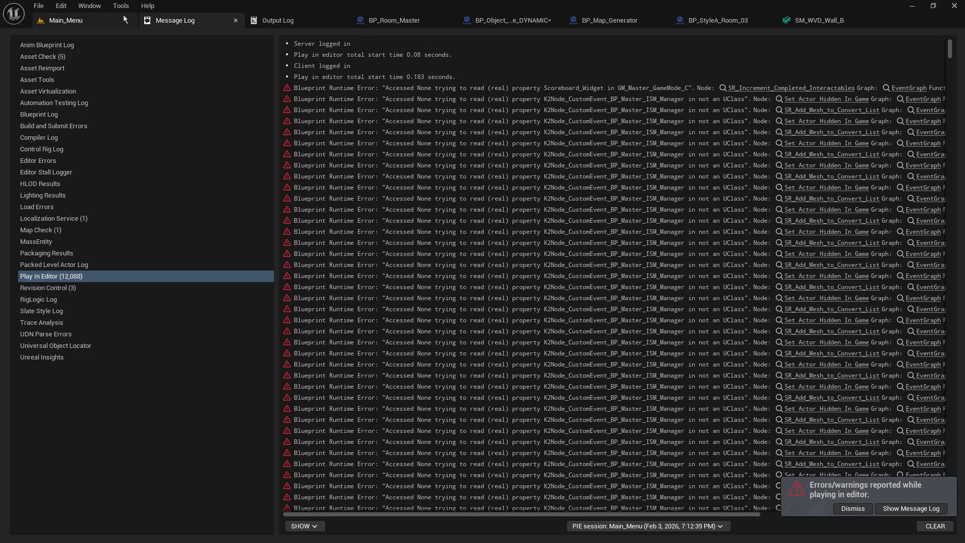
Start a new playtest from the Main_Menu level and host a game.
click(131, 20)
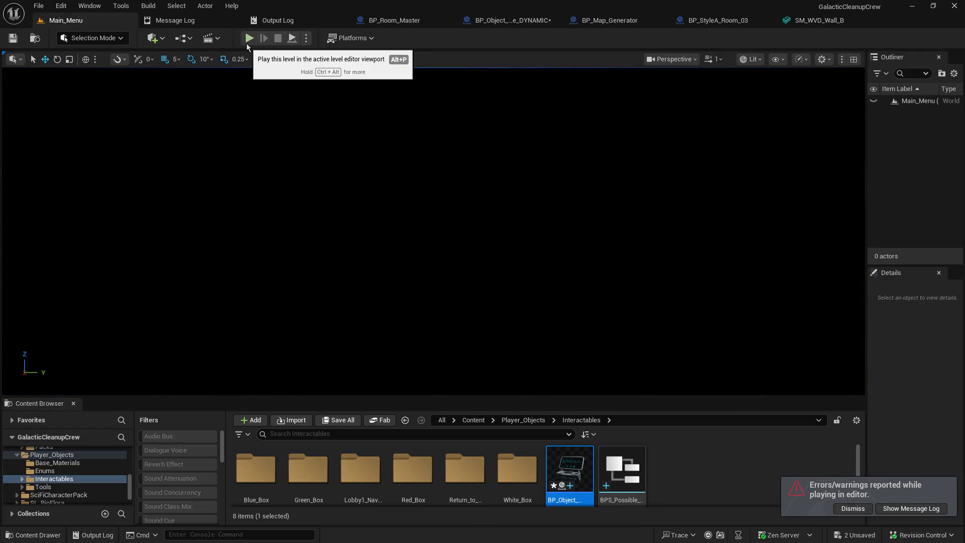
click(38, 6)
click(45, 155)
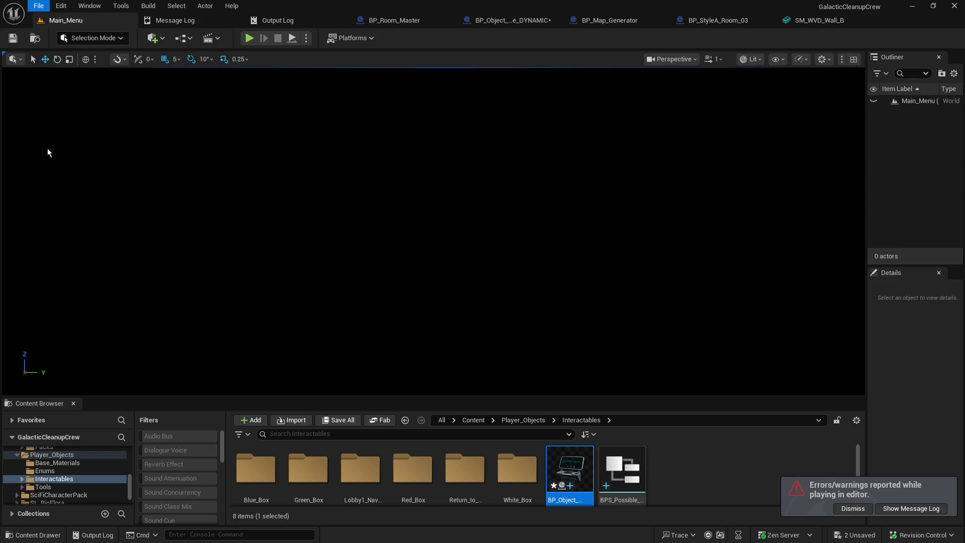
click(248, 39)
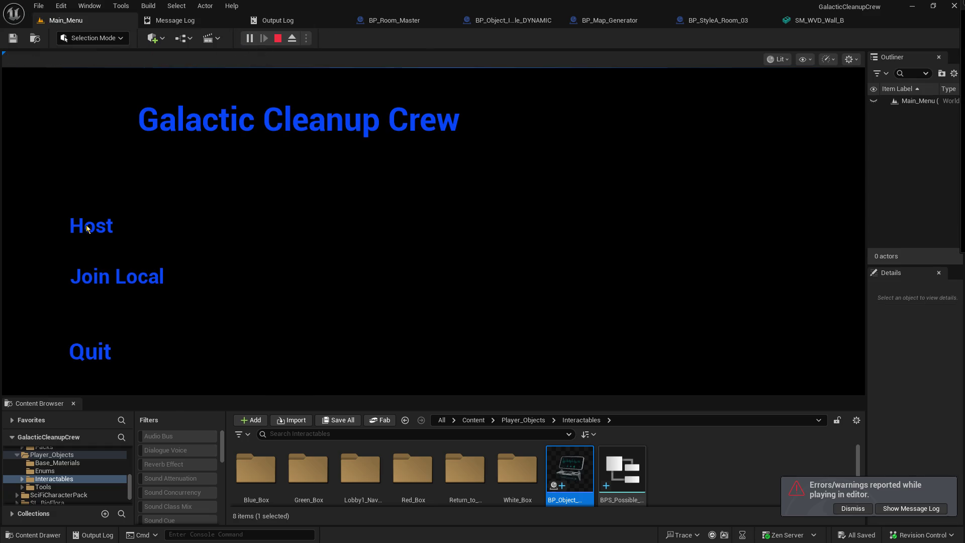
click(87, 230)
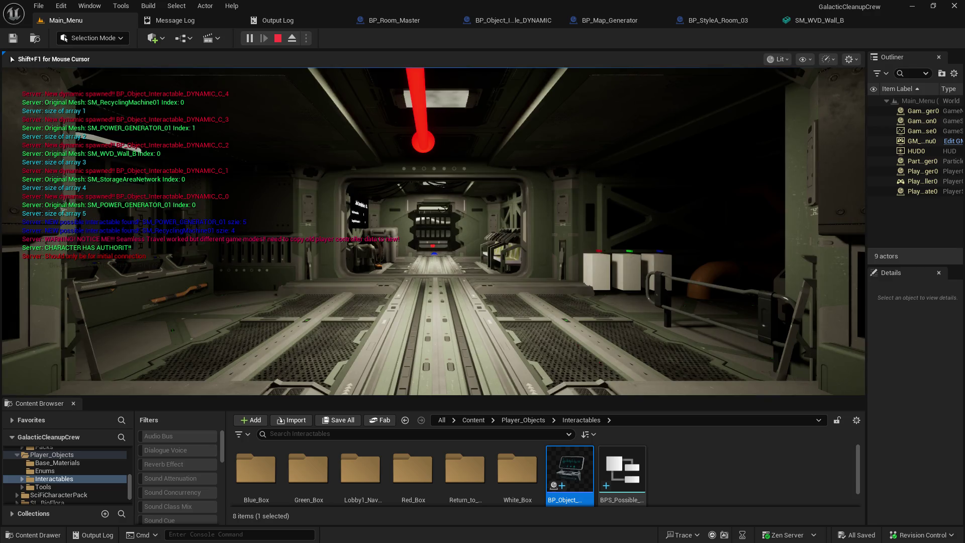
Walk down the generated corridor toward the doorway, then end the session.
key(w)
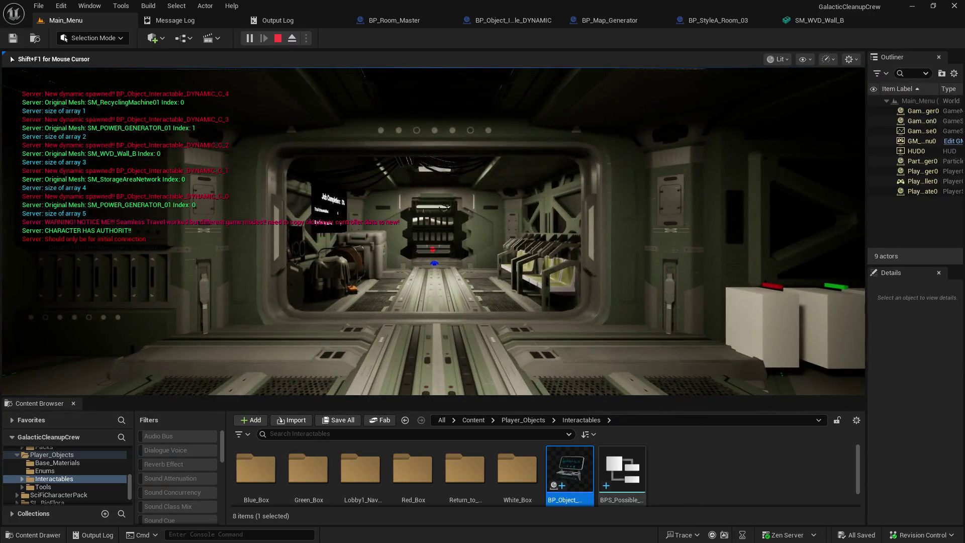
key(w)
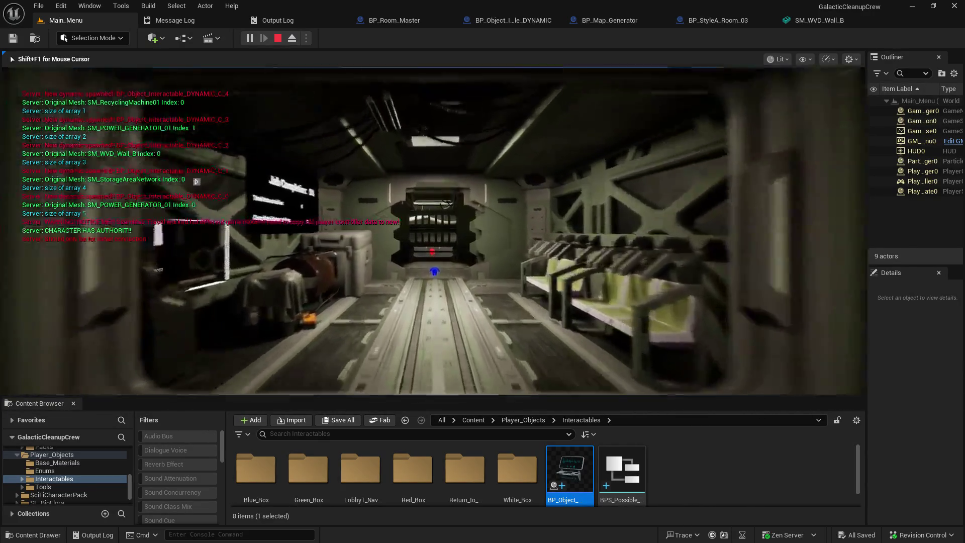
key(w)
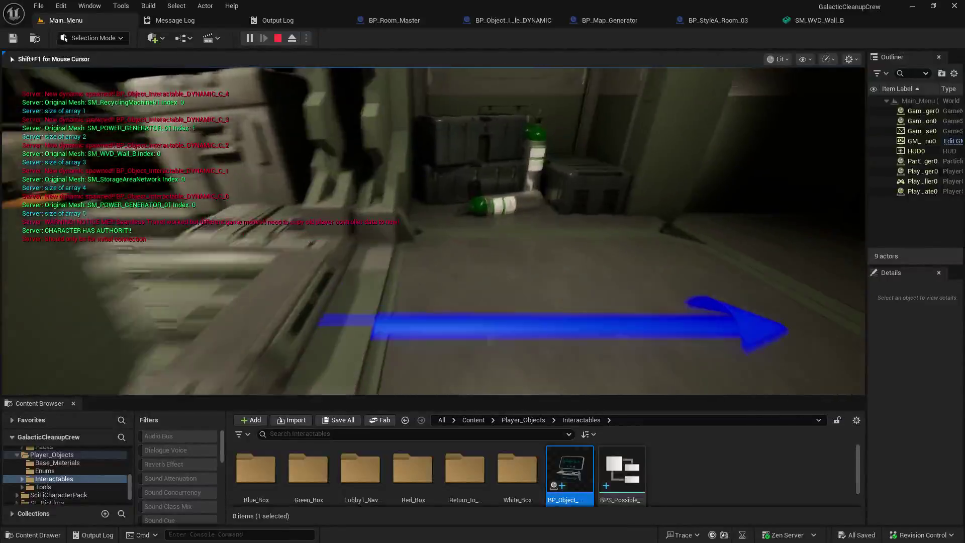
key(Escape)
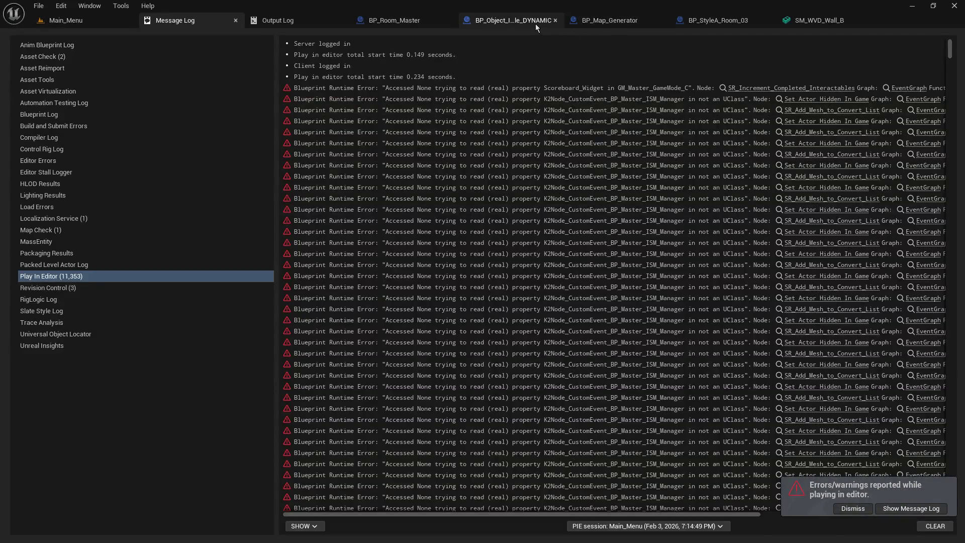
Undo and redo NavComputerMesh's object type and collision profile changes in the interactable blueprint.
click(536, 22)
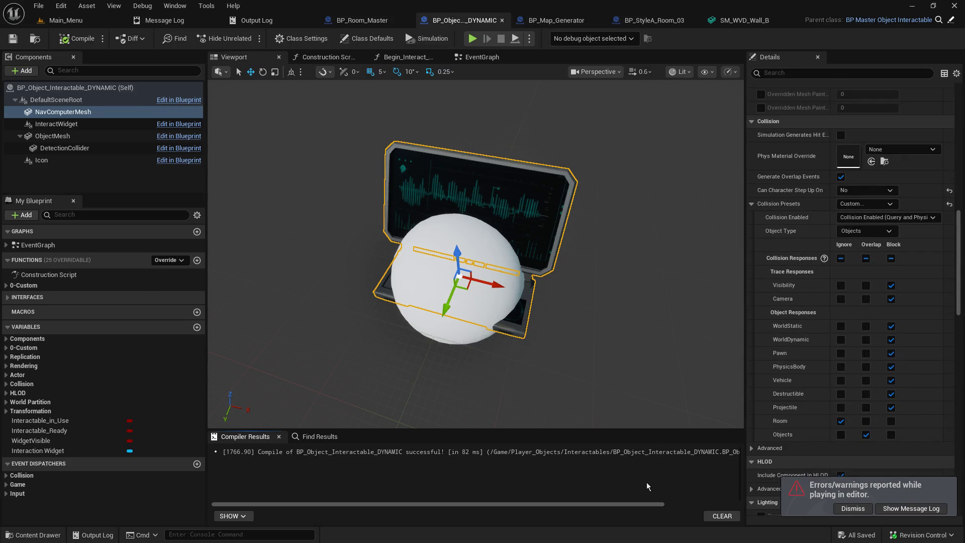
key(ctrl+z)
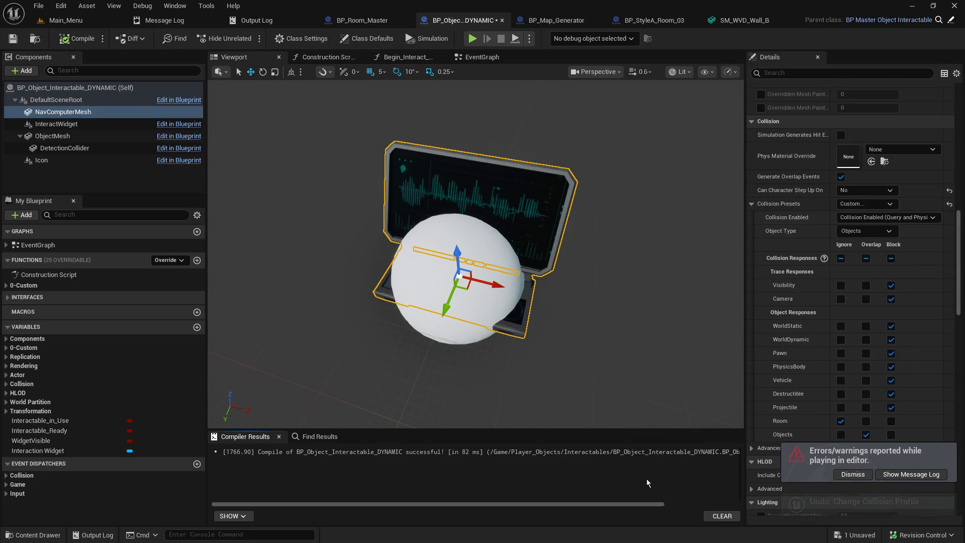
key(ctrl+z)
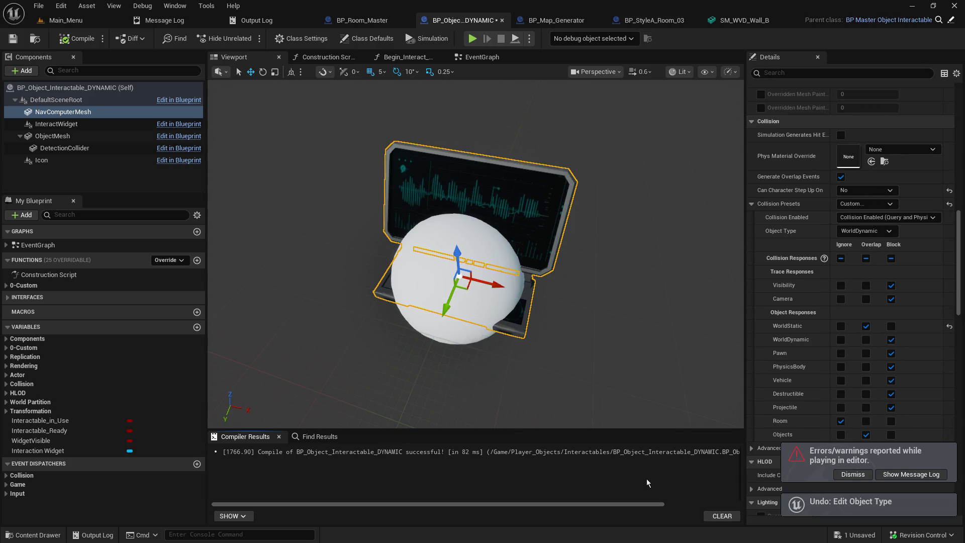
key(ctrl+y)
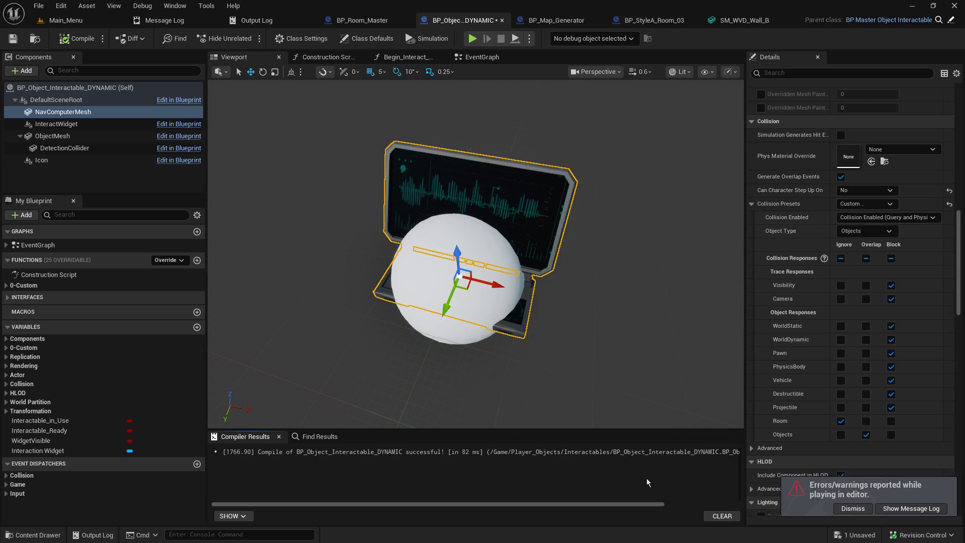
key(ctrl+y)
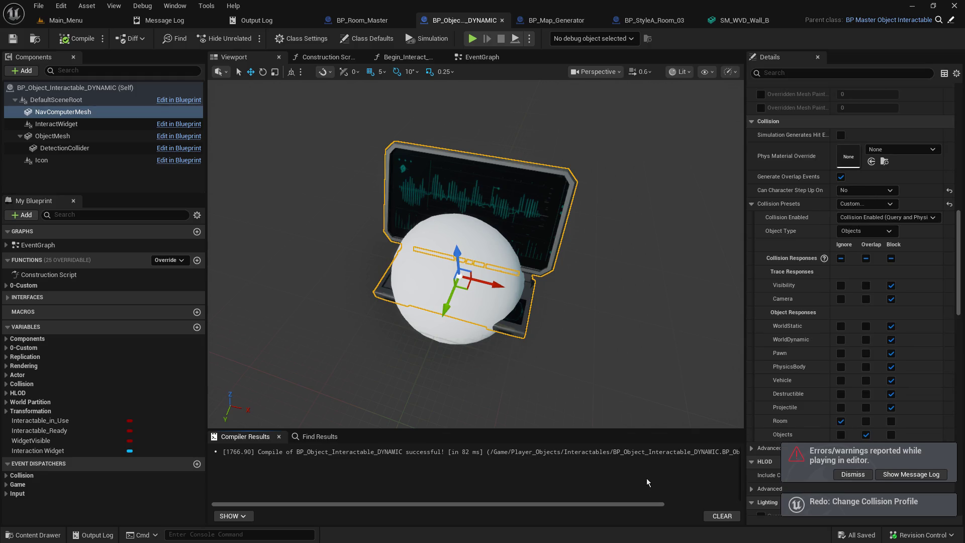
Review NavComputerMesh's Collision Enabled and preset options, keeping the Custom preset.
click(85, 137)
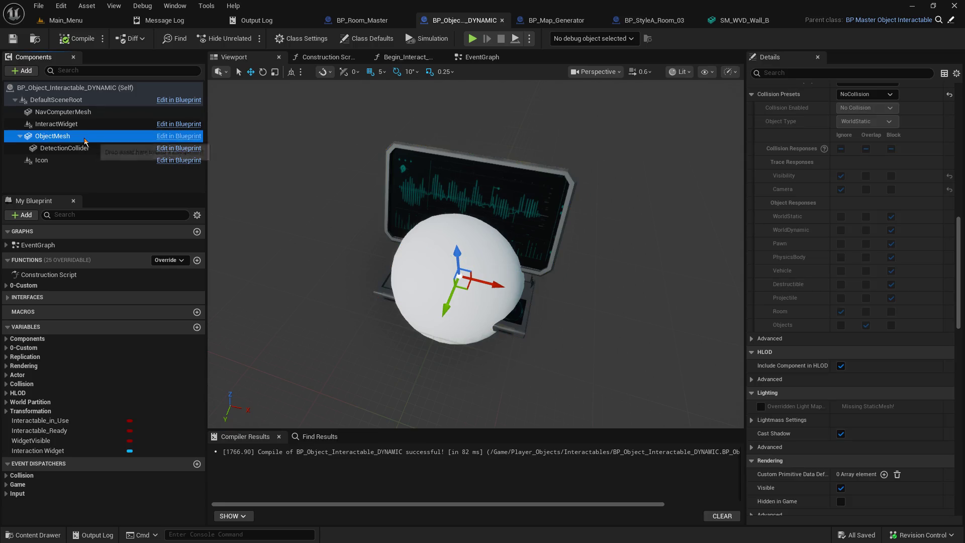
click(95, 112)
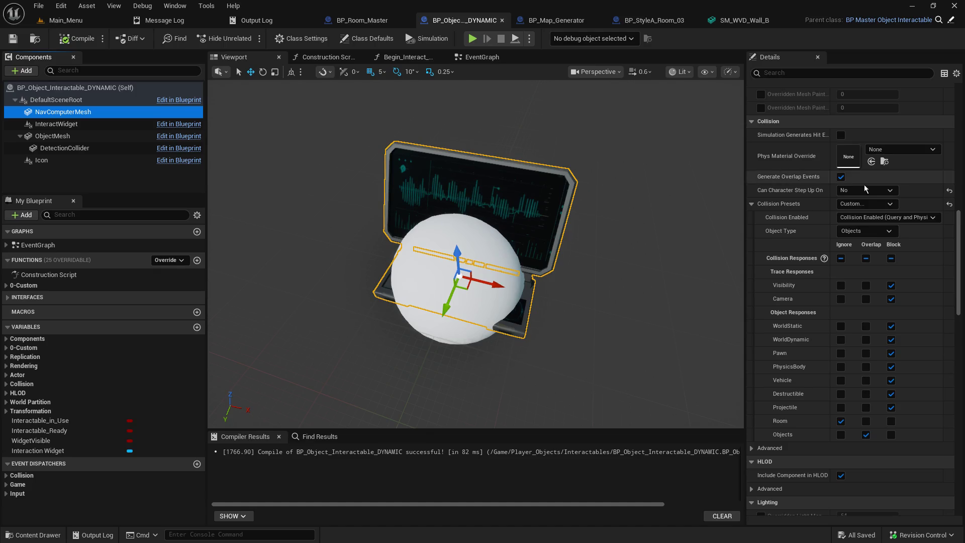
click(922, 216)
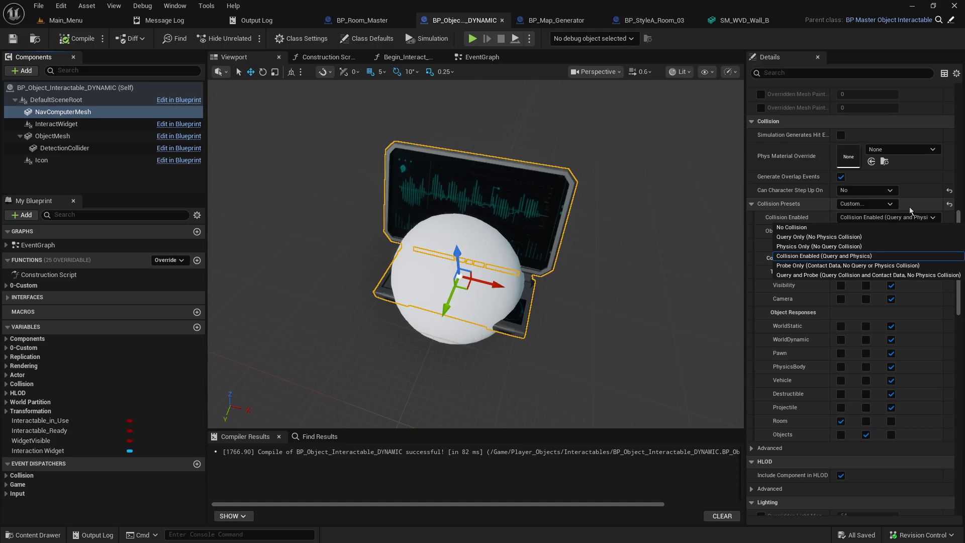
click(894, 206)
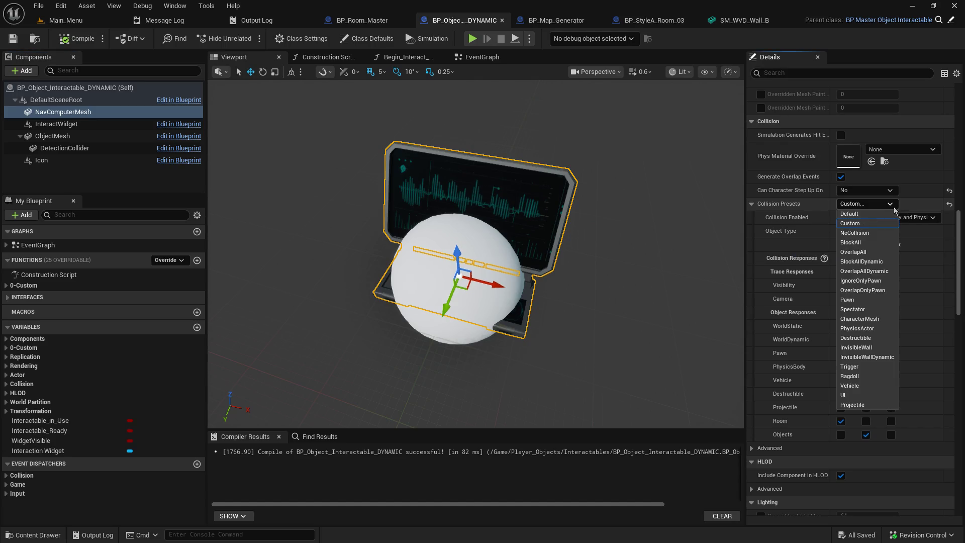
click(895, 208)
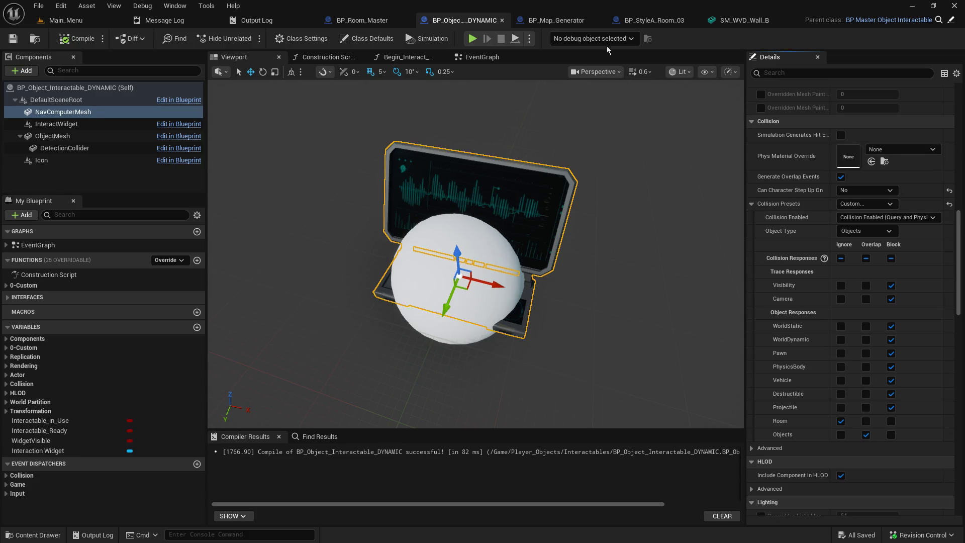
click(621, 21)
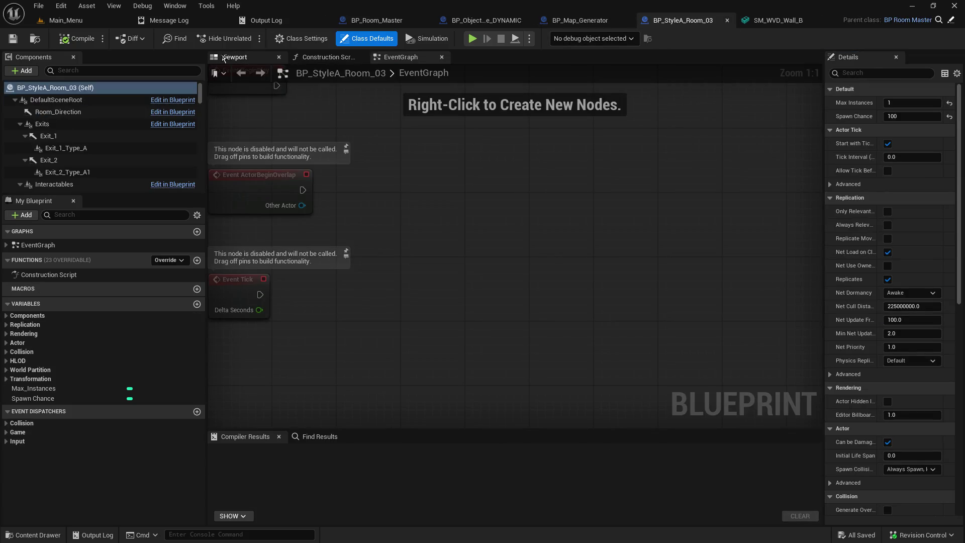
Select the SM_DOOR_FRAME mesh in BP_StyleA_Room_03 and set its collision preset to Custom.
click(234, 57)
click(535, 286)
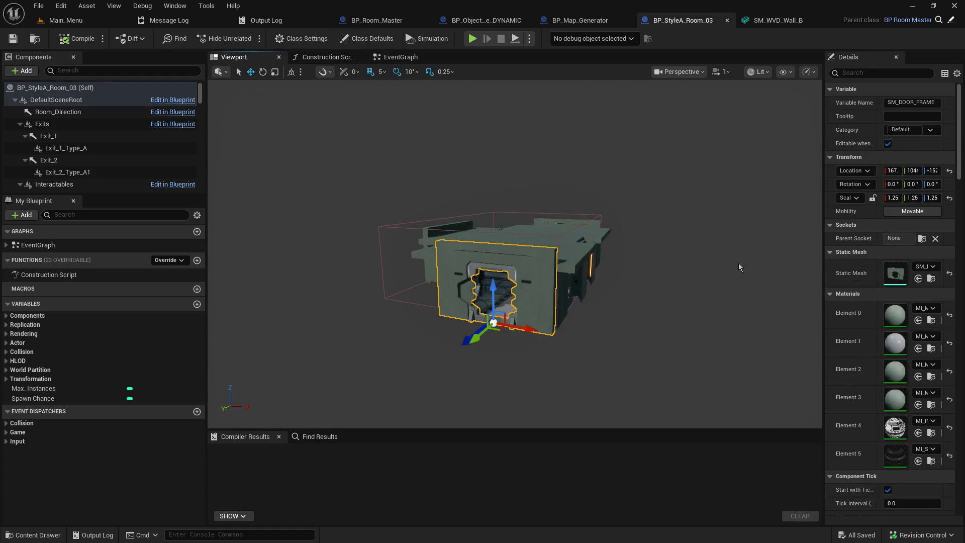
drag(824, 271, 619, 291)
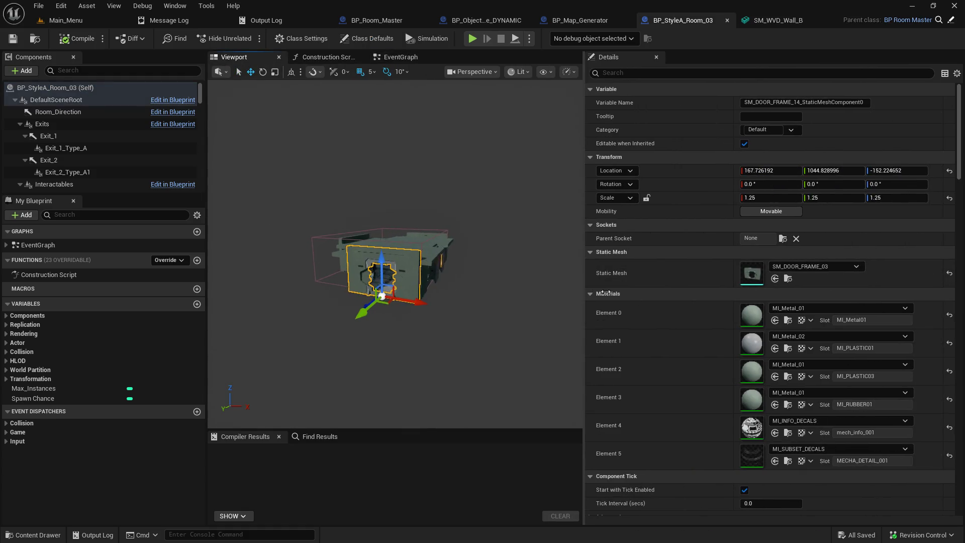
scroll(847, 424, down, 10)
scroll(847, 425, down, 15)
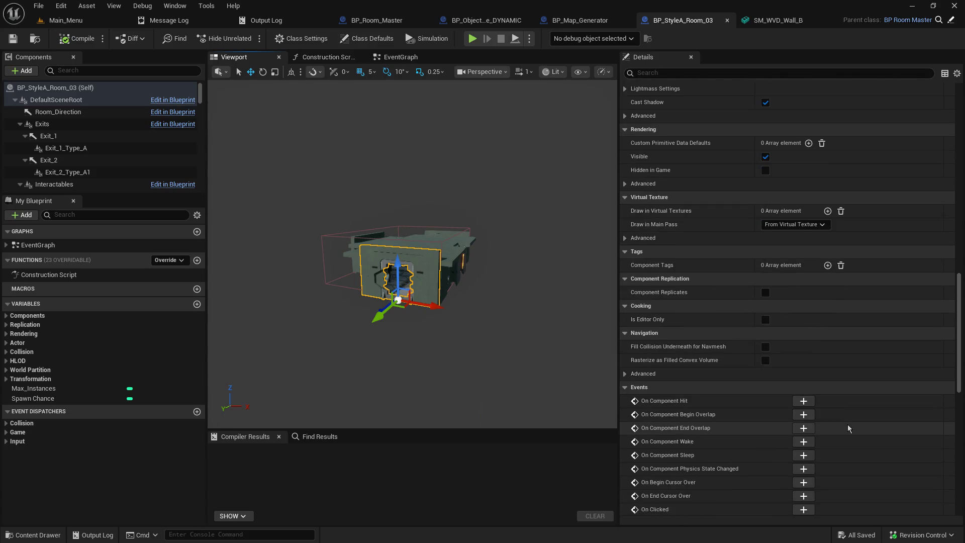
scroll(848, 425, up, 8)
scroll(847, 425, up, 3)
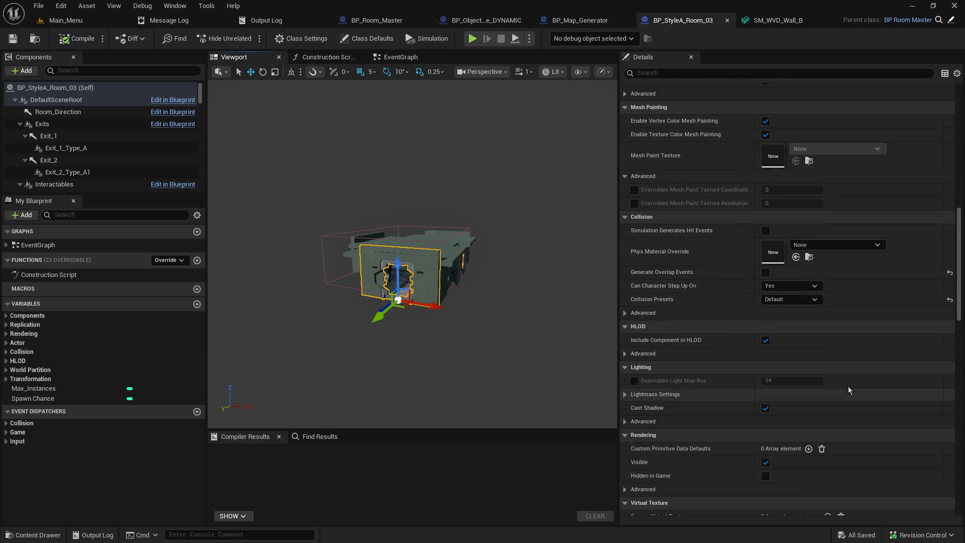
click(781, 303)
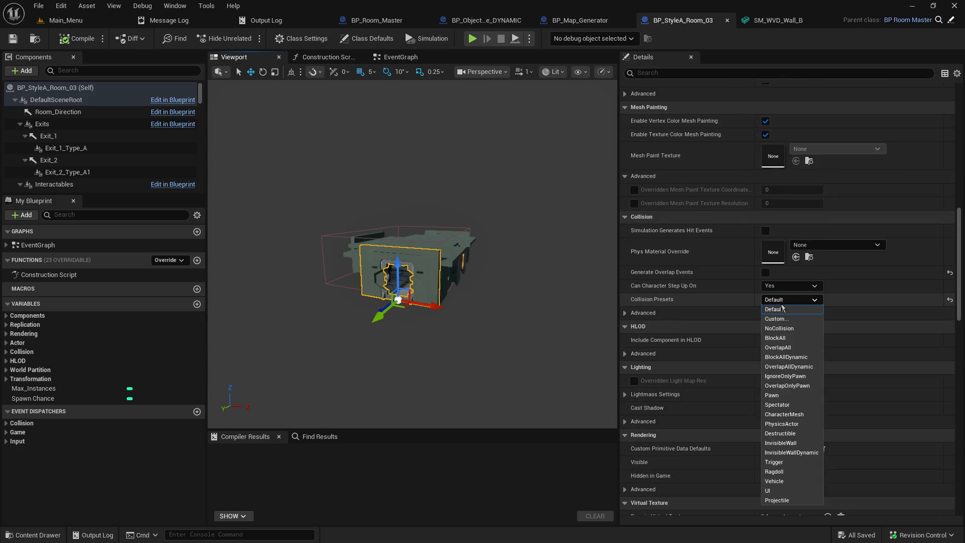
click(779, 318)
scroll(644, 347, down, 2)
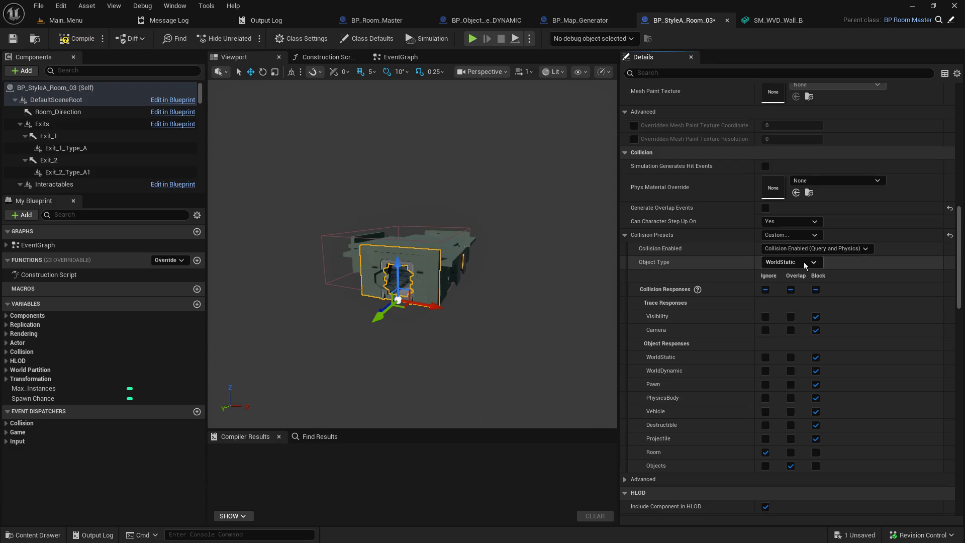
click(495, 25)
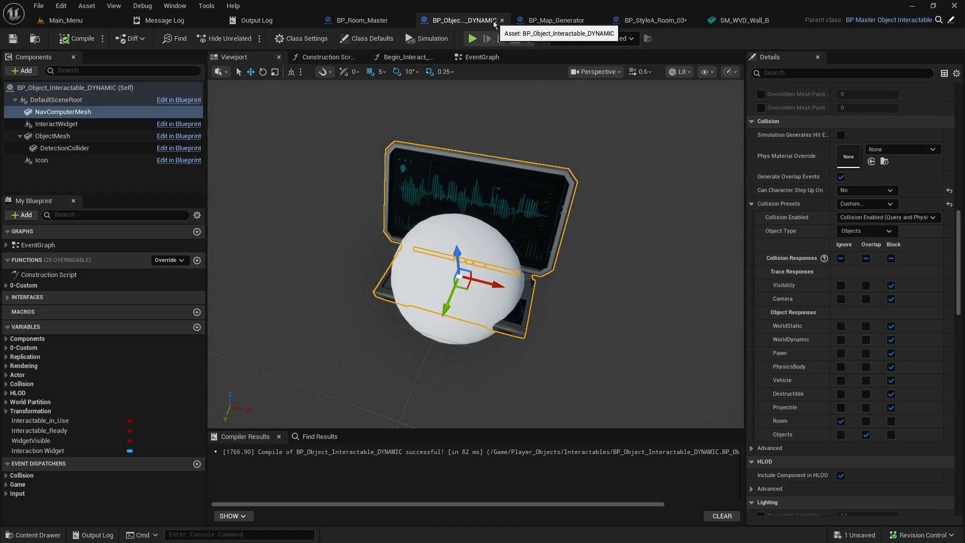
Set NavComputerMesh's object type to WorldStatic, compare with BP_StyleA_Room_03, then compile and save.
click(880, 232)
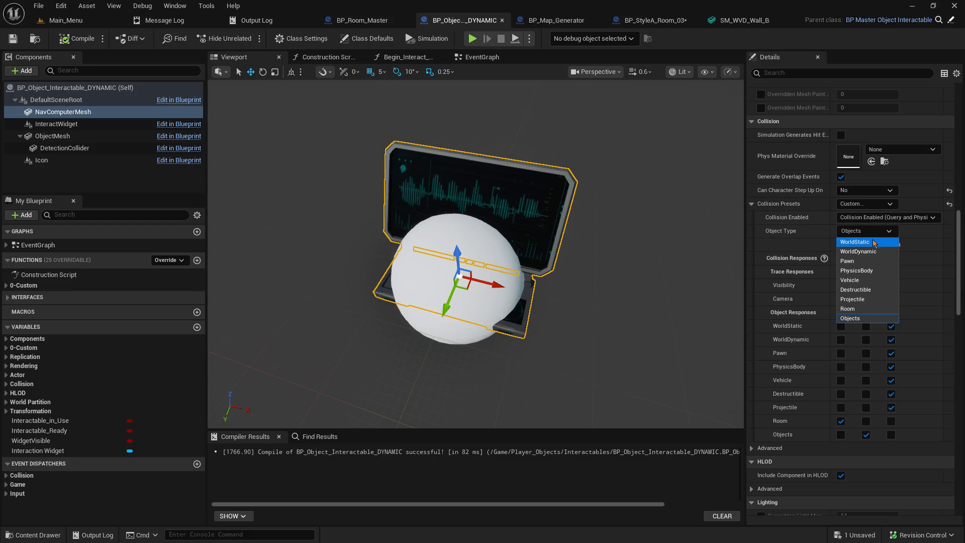
click(875, 241)
click(669, 19)
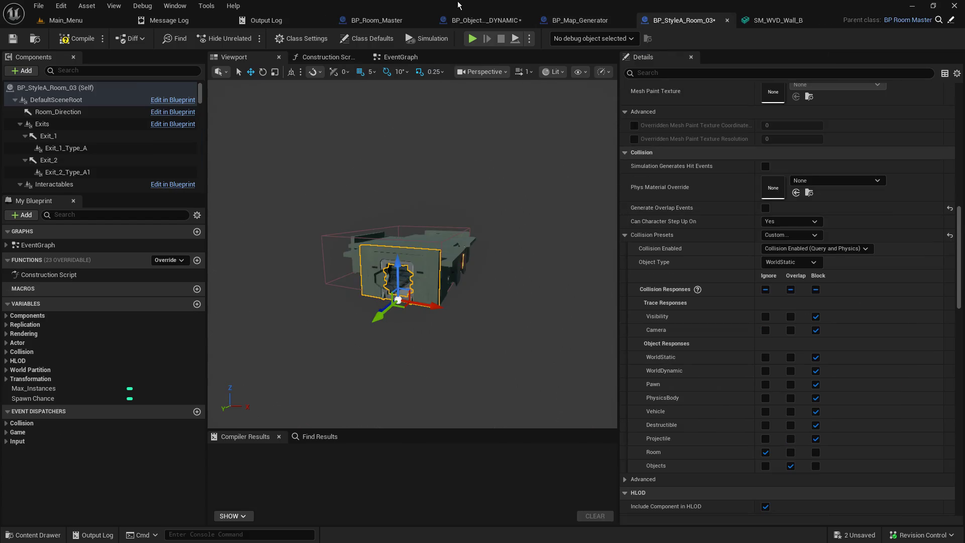
click(473, 20)
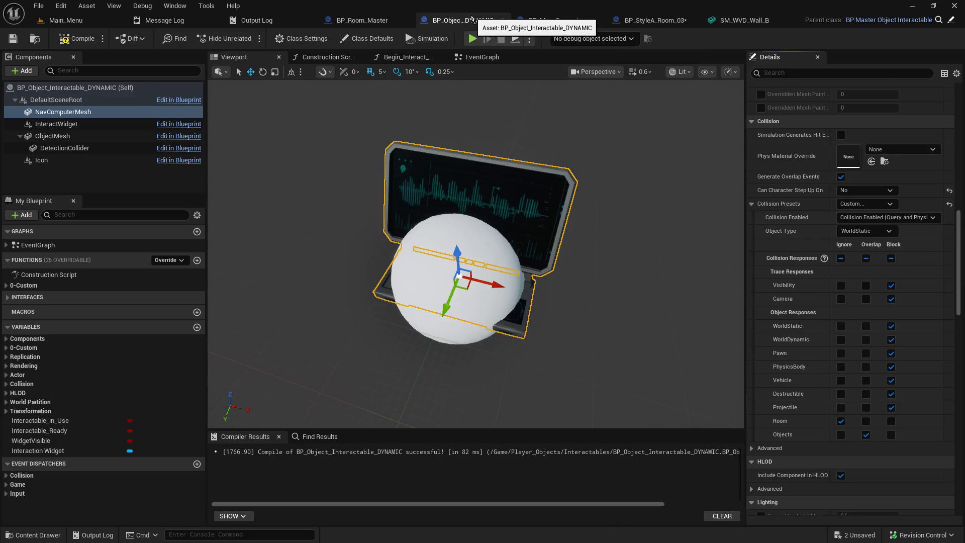
click(648, 20)
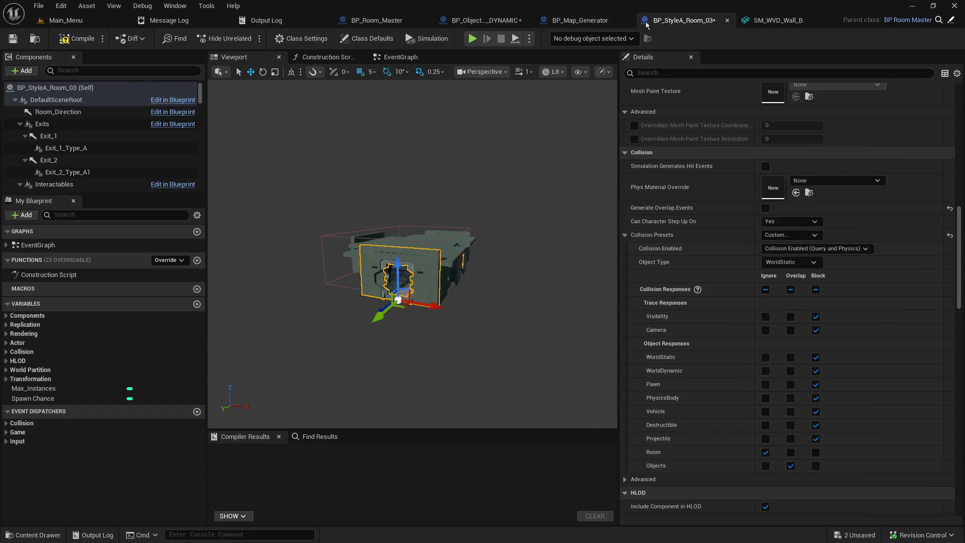
click(509, 22)
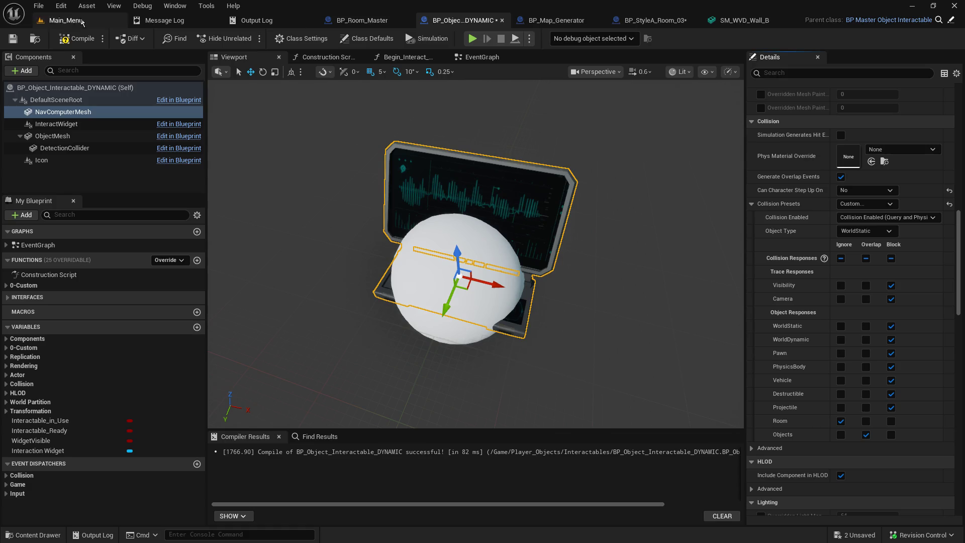
click(13, 38)
click(64, 20)
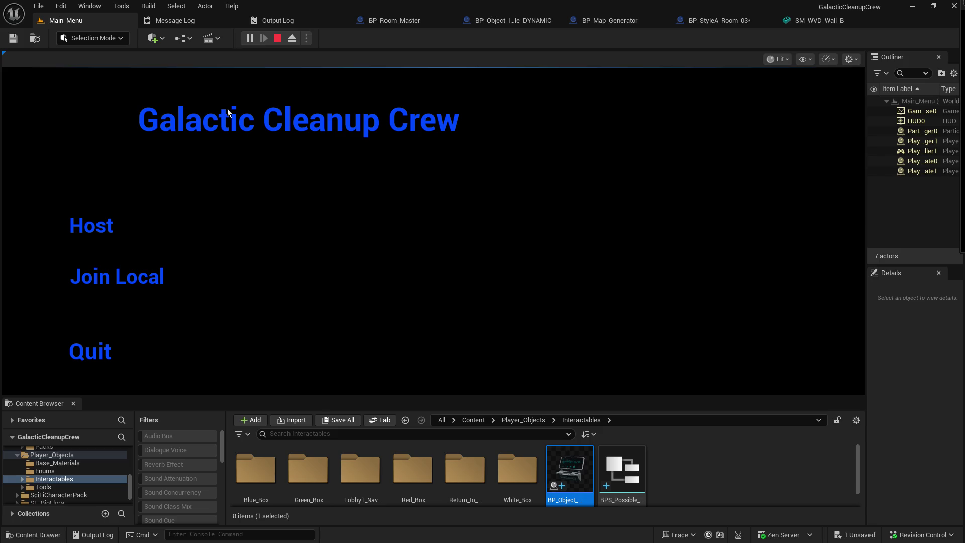
Host a game and walk down the corridor to the outlined console.
click(91, 233)
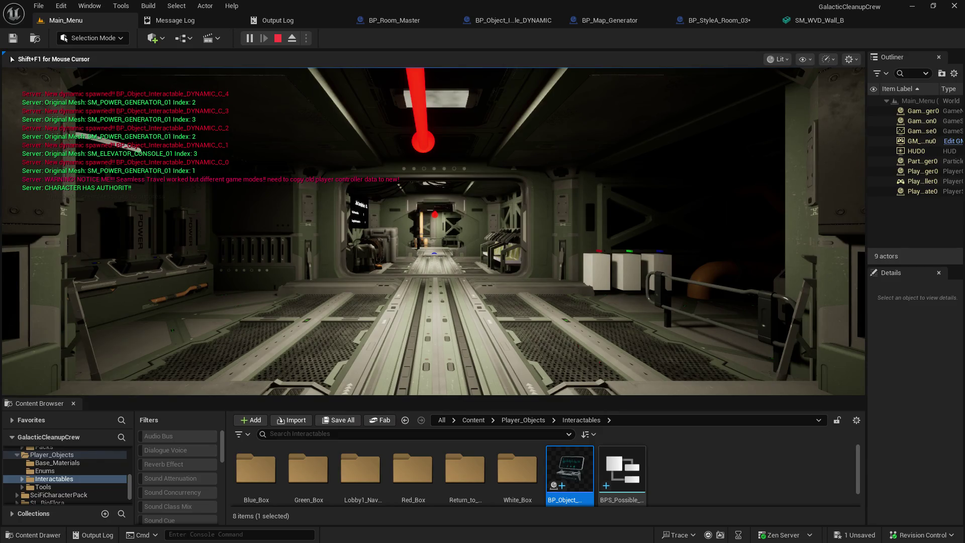
key(w)
key(w)
key(w)
key(w)
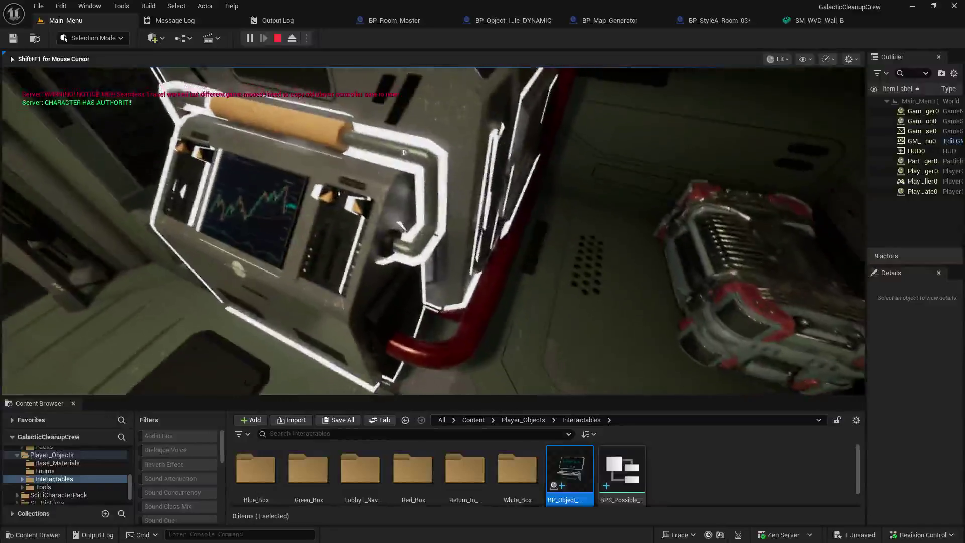
key(s)
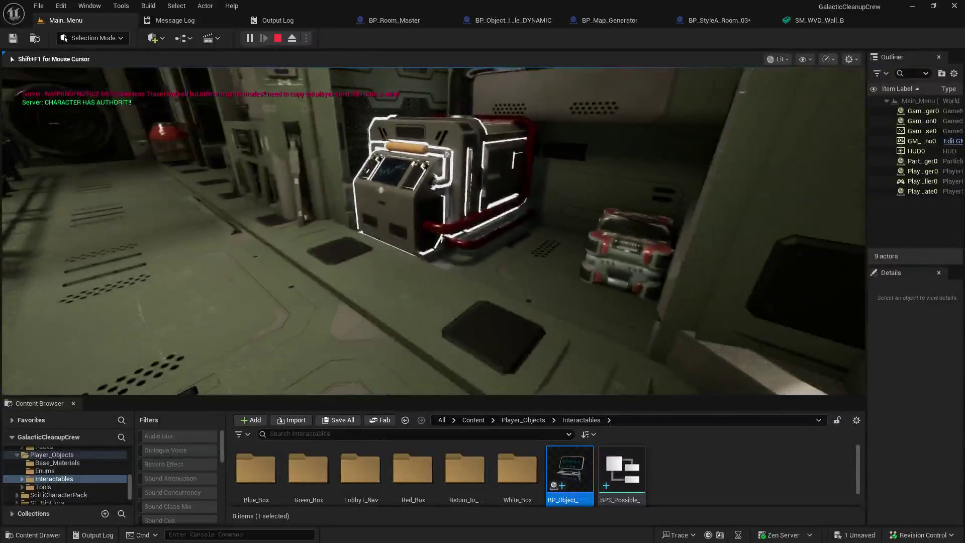
key(w)
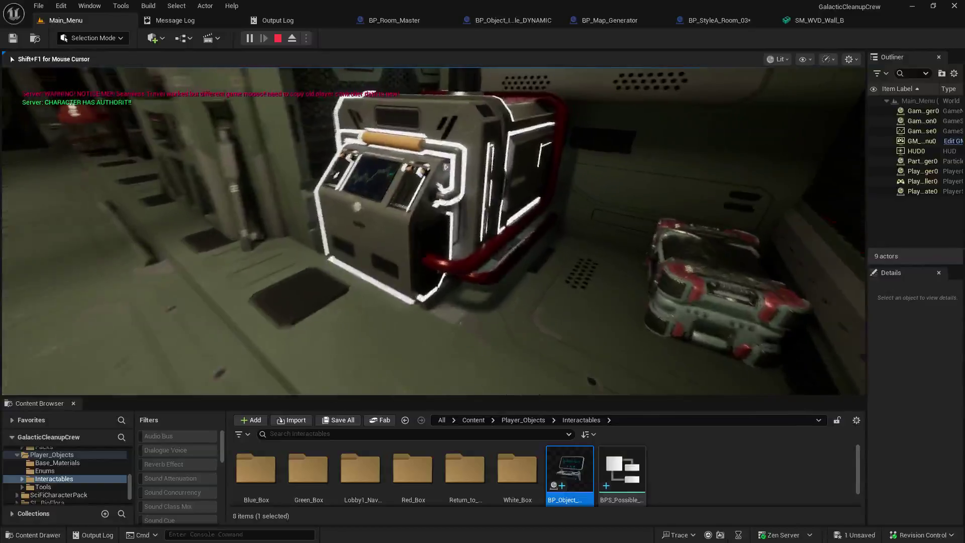
Interact with the console repeatedly to earn points, then end the session.
key(e)
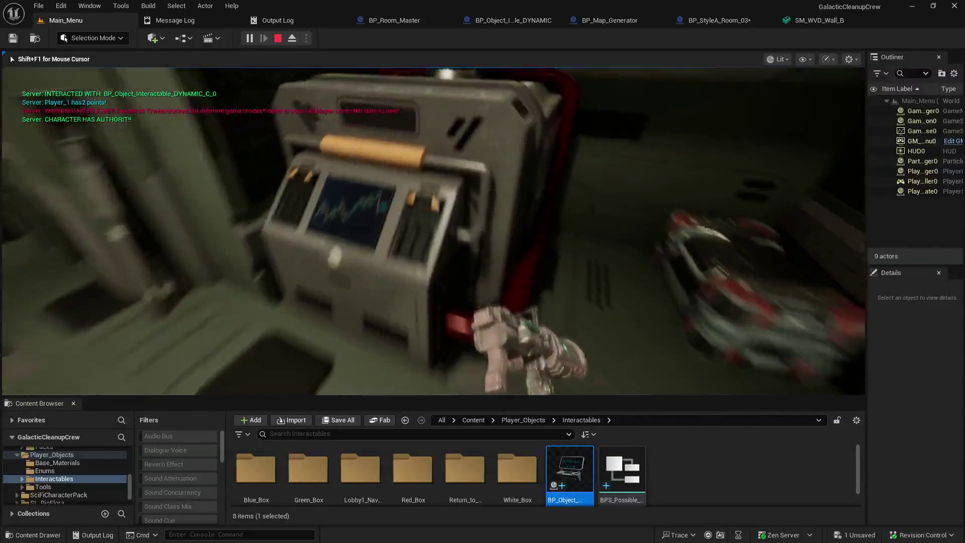
key(w)
key(e)
key(e)
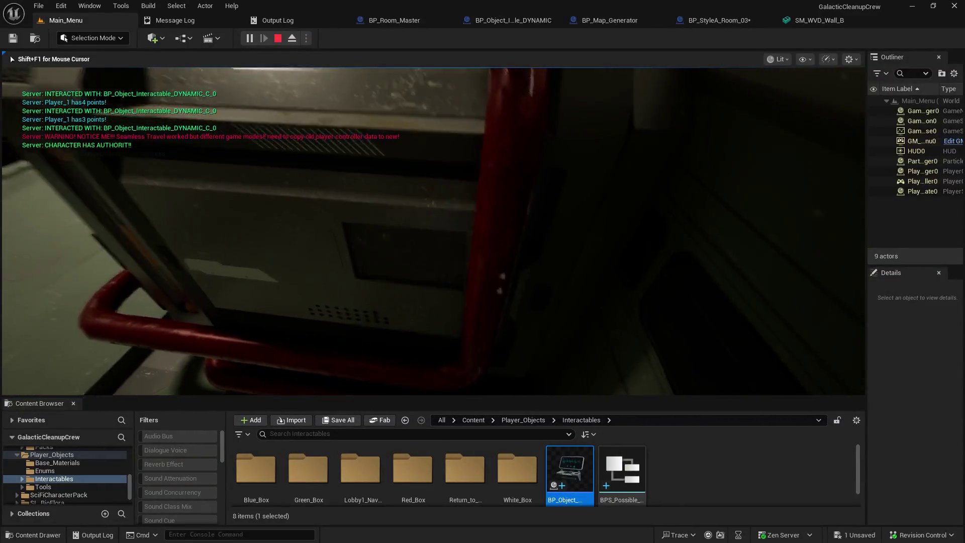
key(e)
key(e)
key(e)
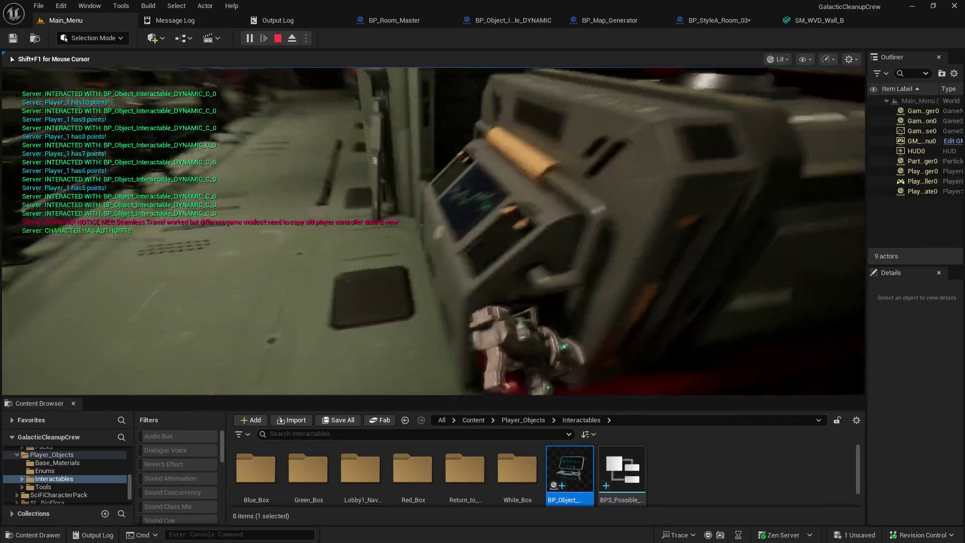
key(Escape)
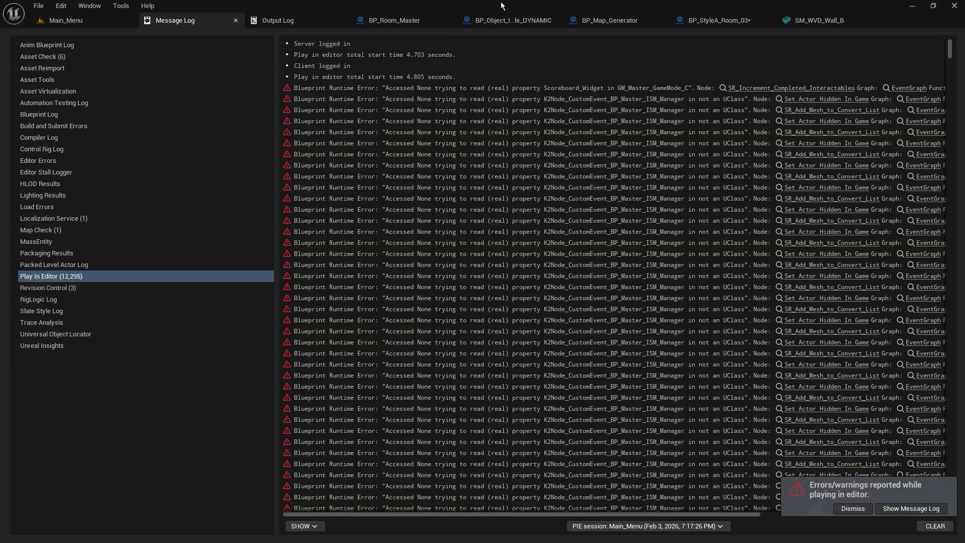
click(501, 21)
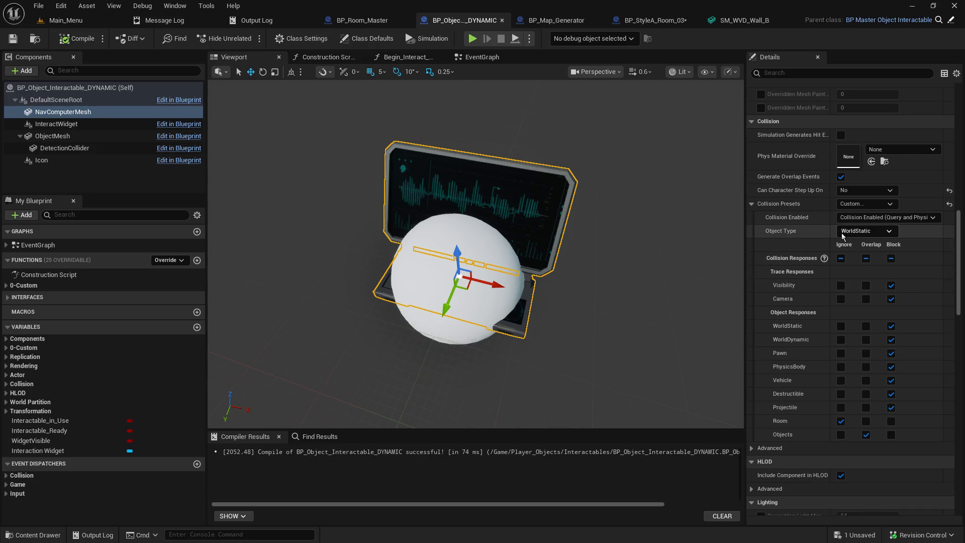
Open NavComputerMesh's collision object type list to confirm it is still WorldStatic.
click(842, 233)
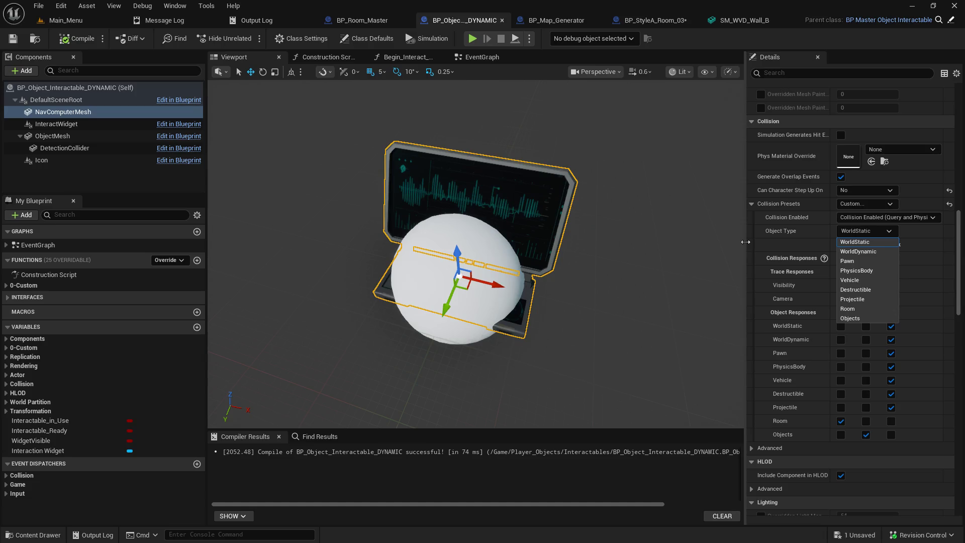
Switch NavComputerMesh's collision Object Type to Objects, compile the interactable blueprint, and go back to Main_Menu.
click(745, 242)
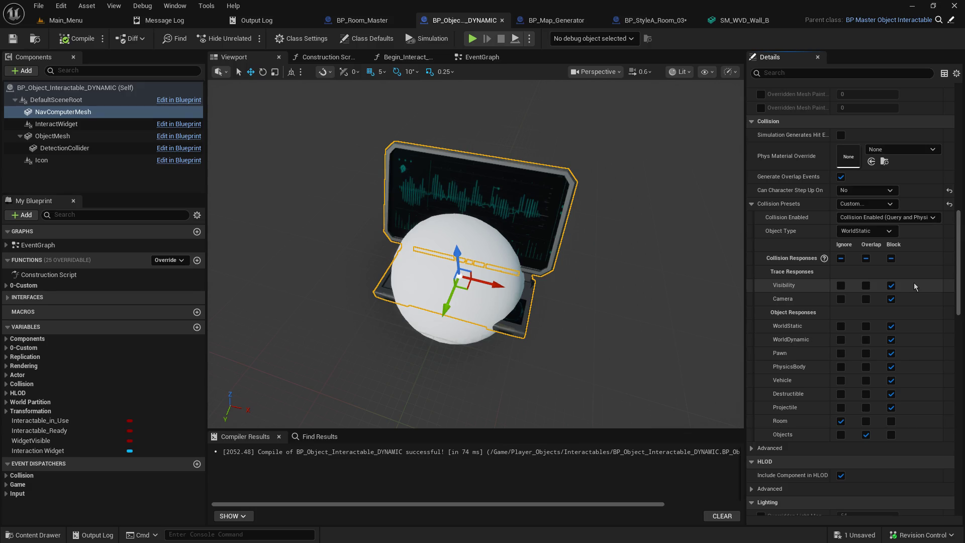
click(872, 231)
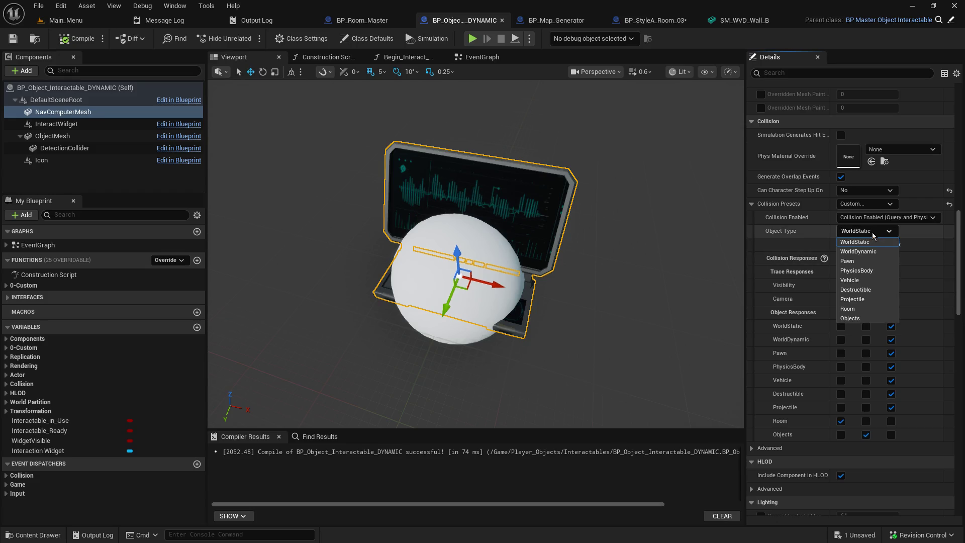
click(867, 319)
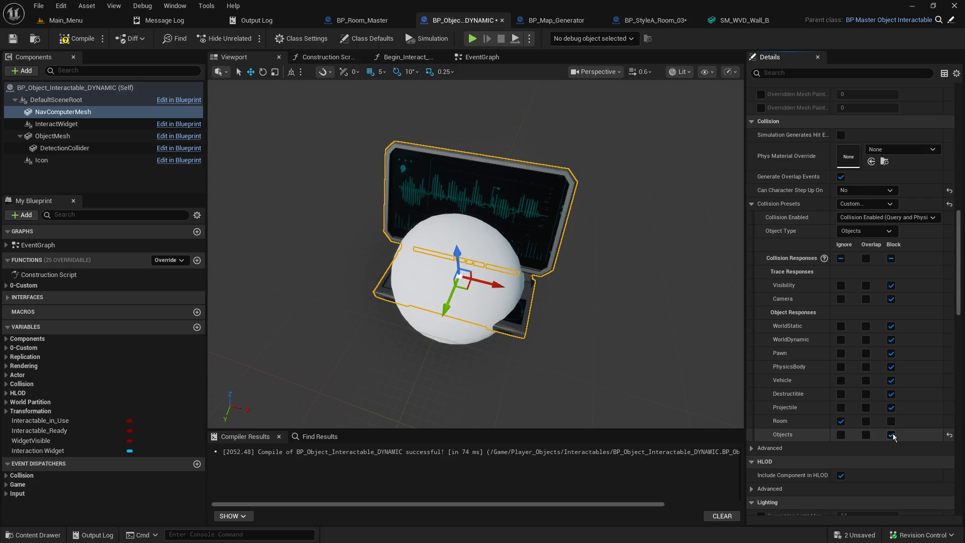
click(13, 39)
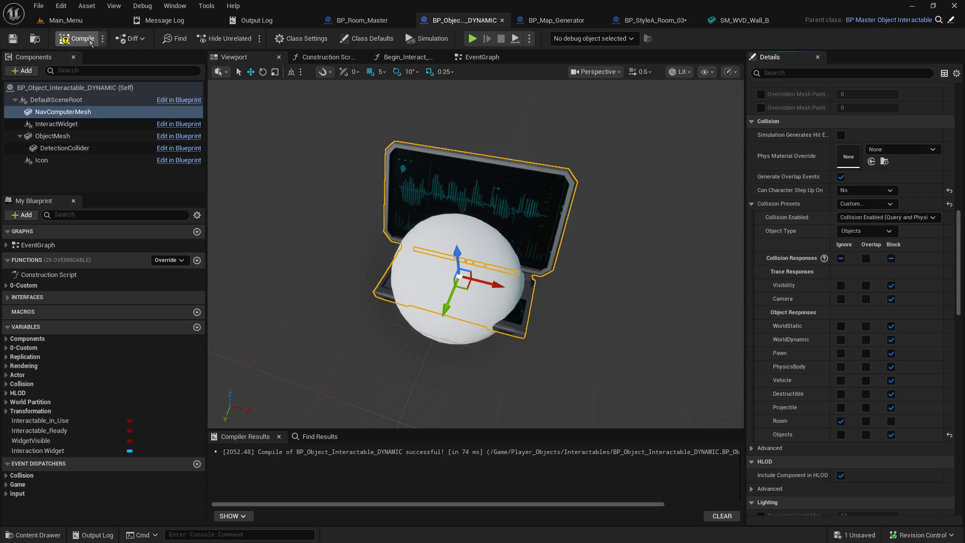
click(61, 20)
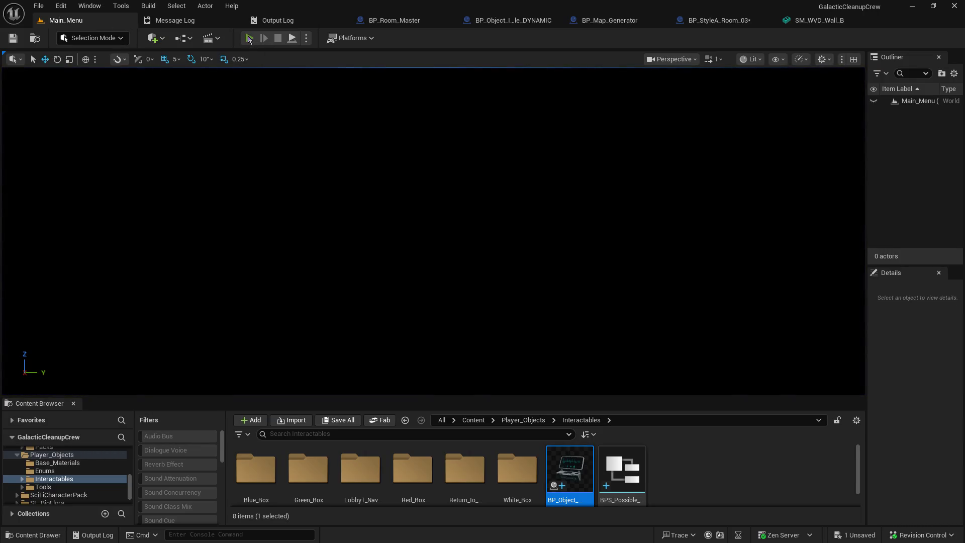
Start a hosted play-in-editor session and walk to the console to interact, earning Player_1 one point.
click(249, 39)
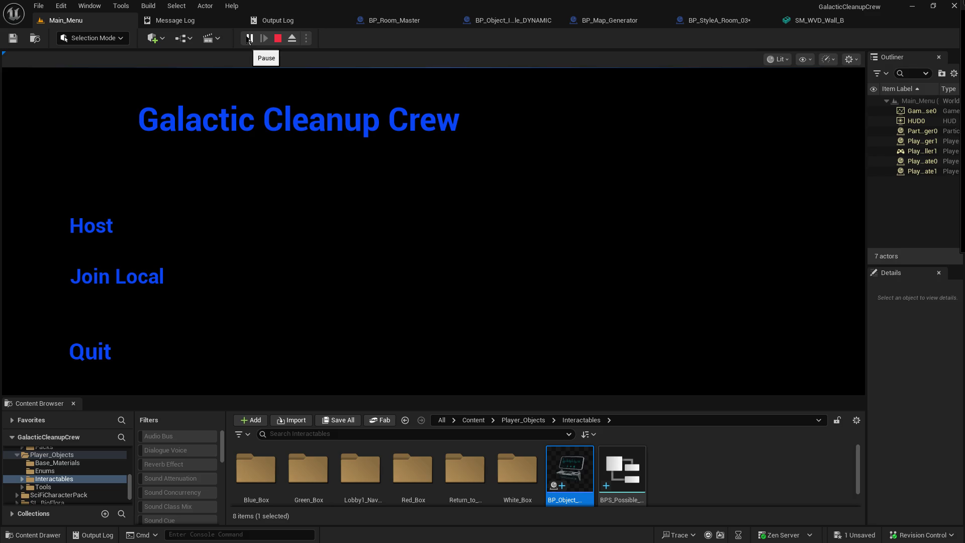
click(101, 229)
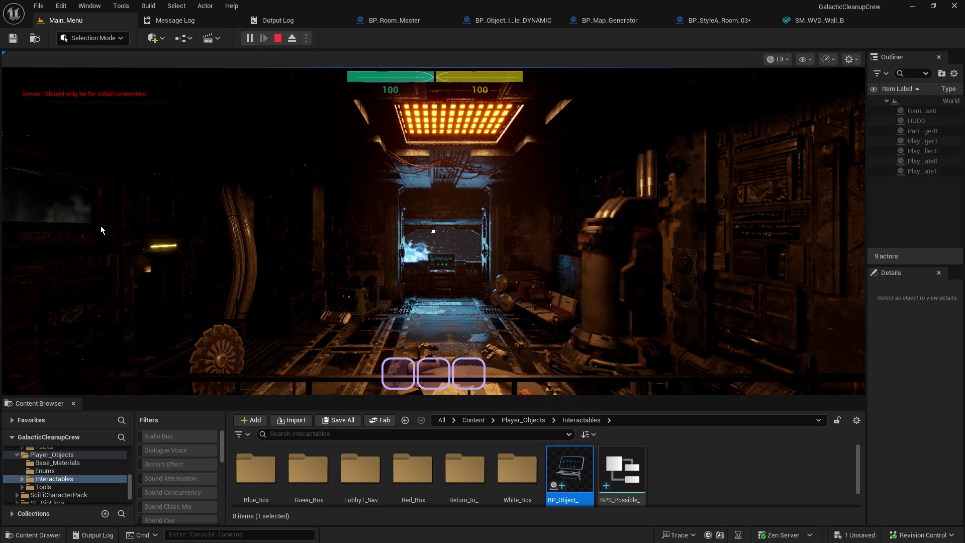
click(101, 230)
key(w)
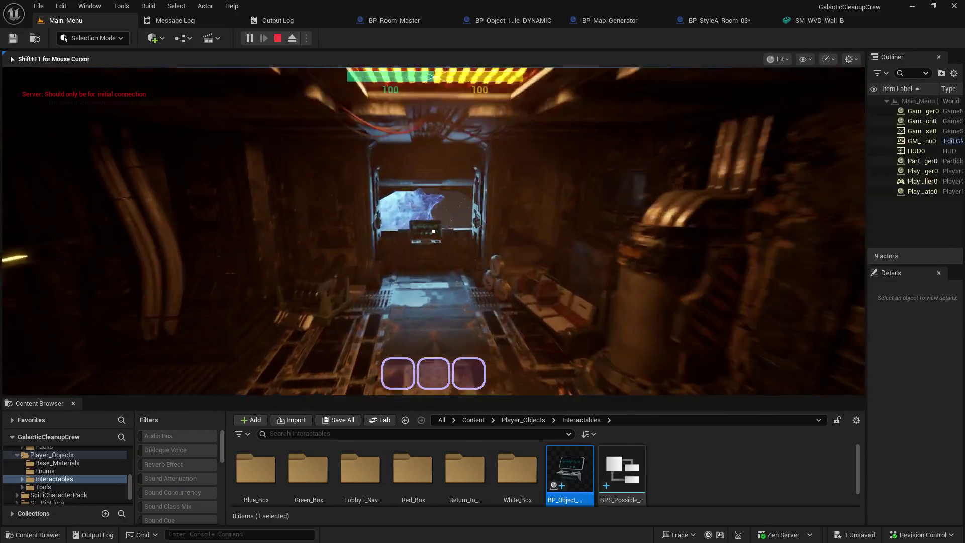
key(e)
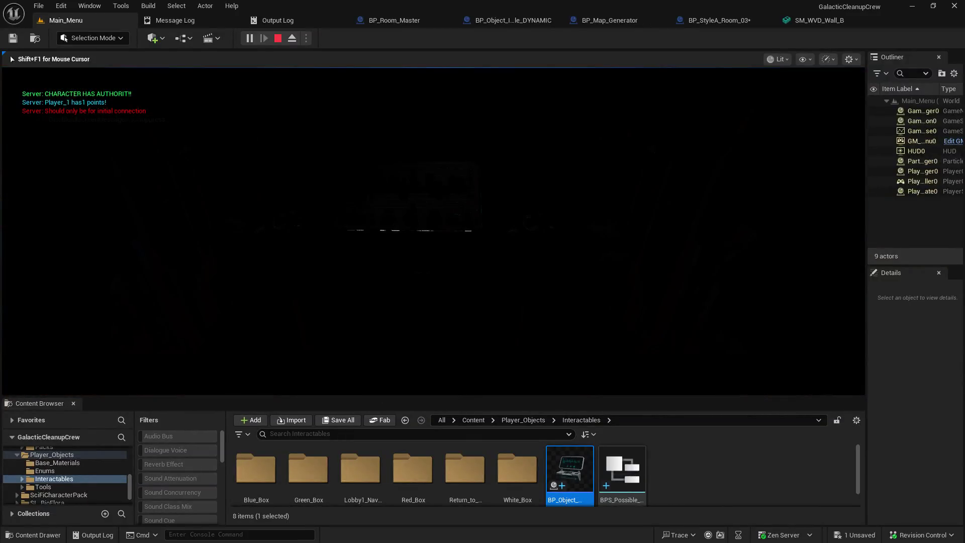
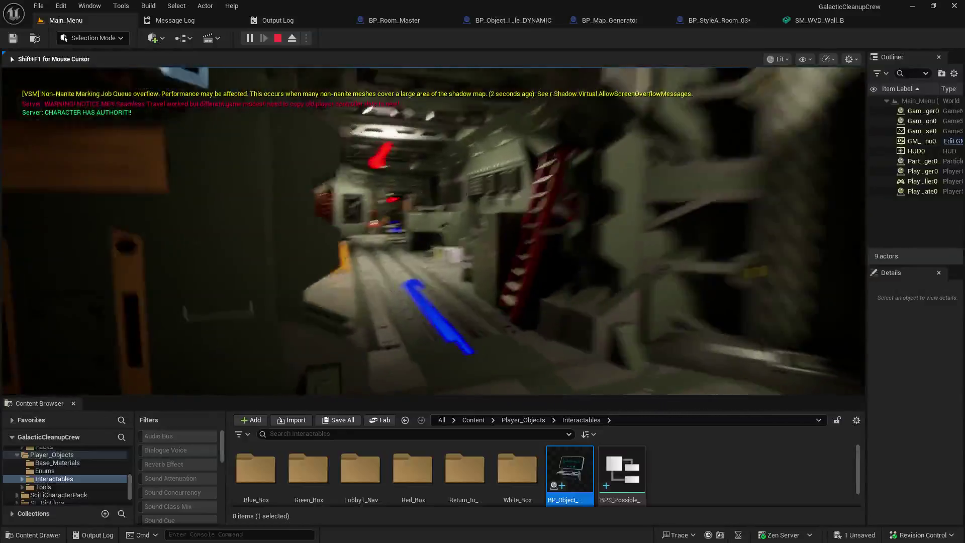
Walk the character down the corridor into the lit room up to the nav computer terminal.
key(w)
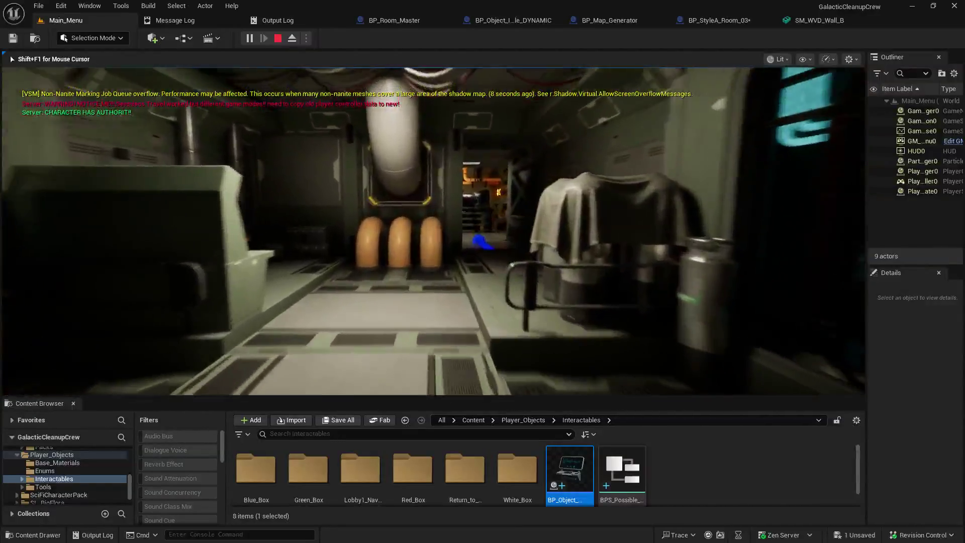
key(w)
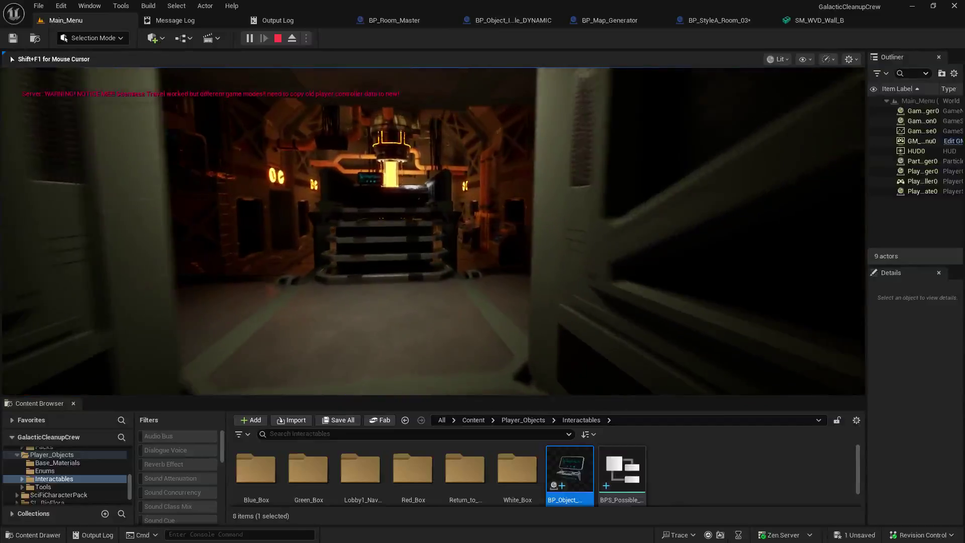
key(w)
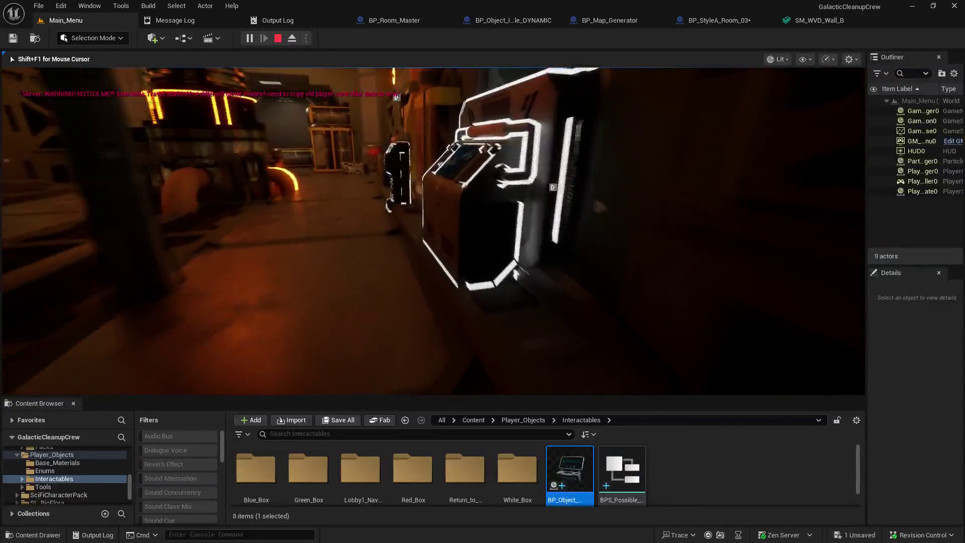
Interact twice with the nav computer to score points, then end the Play In Editor session.
key(e)
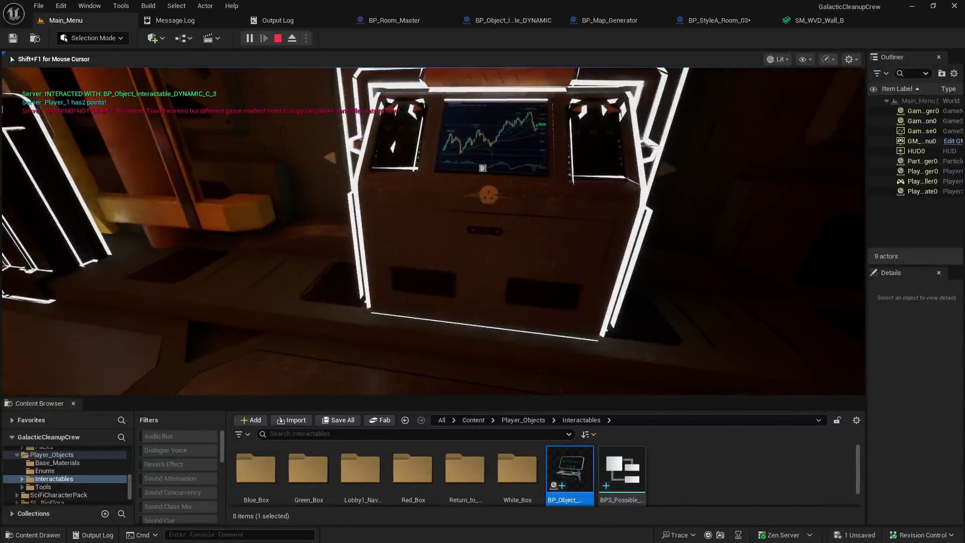
key(e)
key(e)
key(e)
key(e)
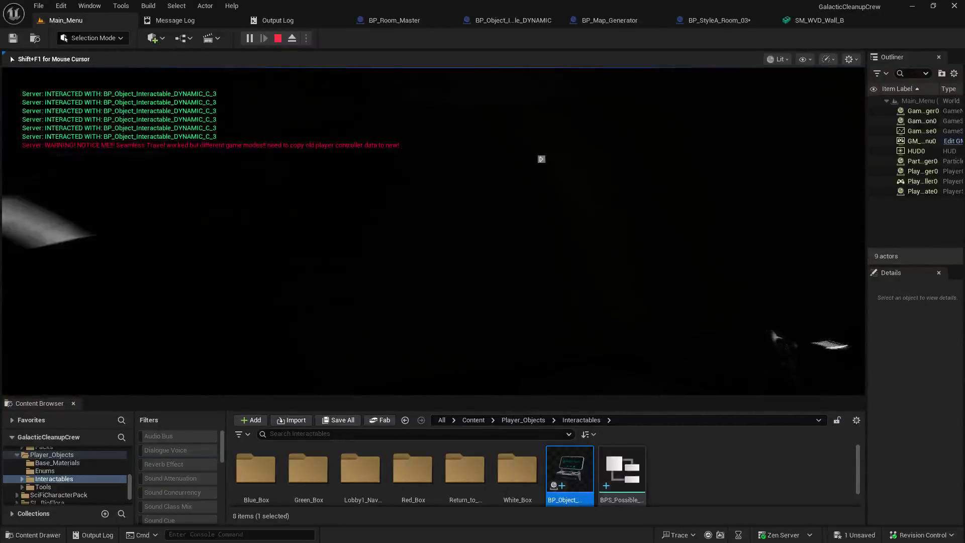
key(Escape)
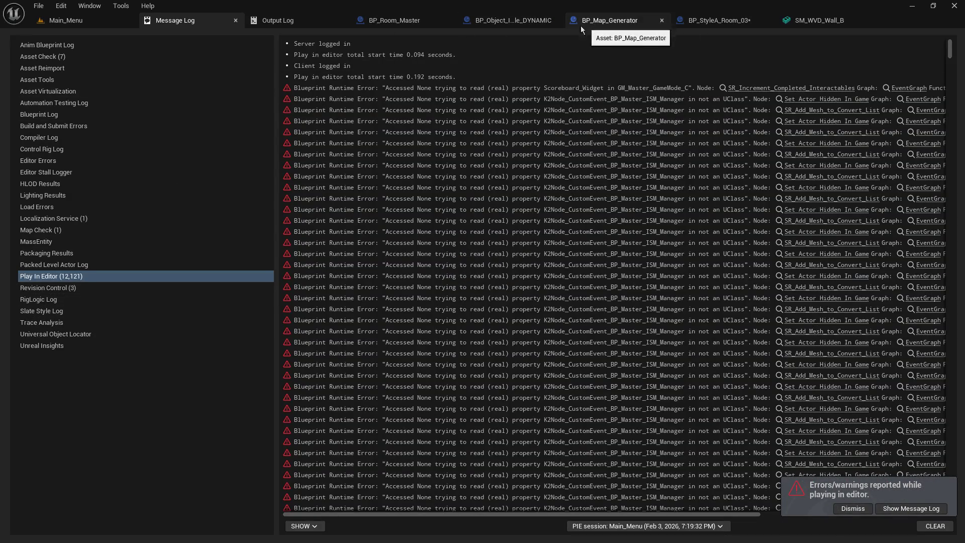
Switch back to the BP_Object_Interactable_DYNAMIC blueprint editor tab.
click(512, 20)
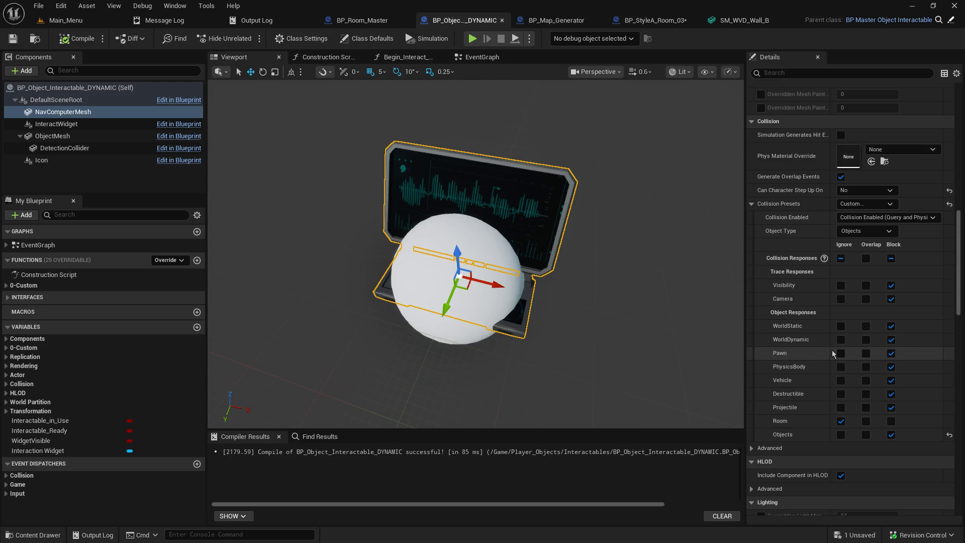
Bring up Project Settings from the Edit menu.
click(59, 6)
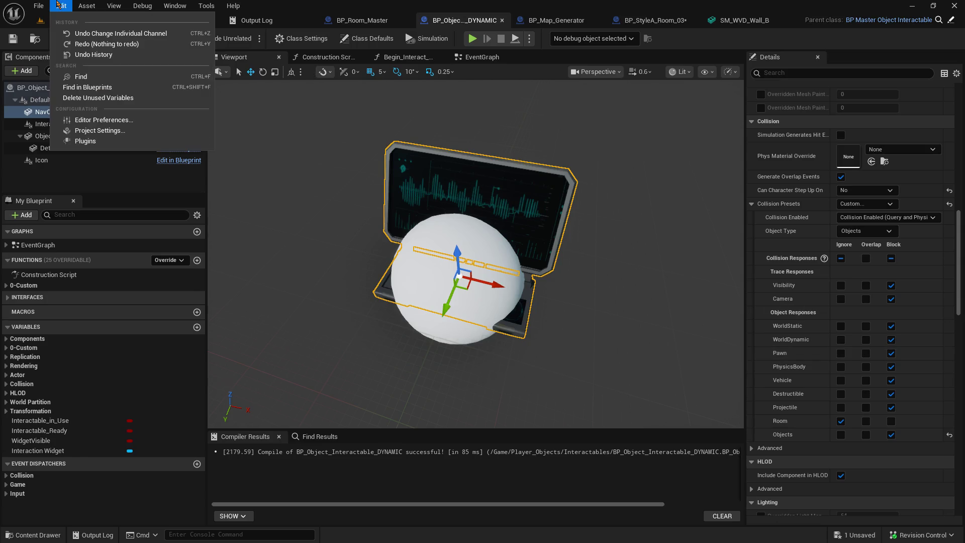
click(115, 129)
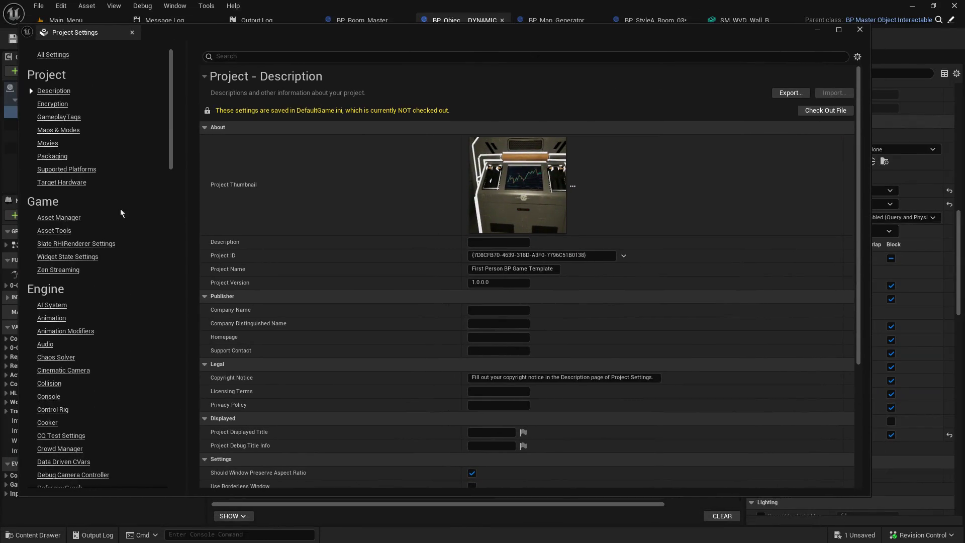
click(271, 55)
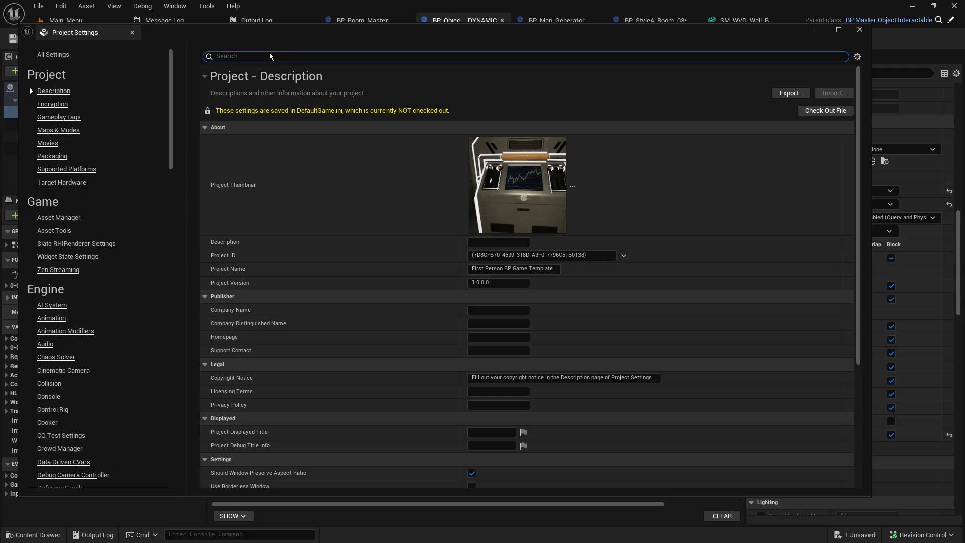
text(collision)
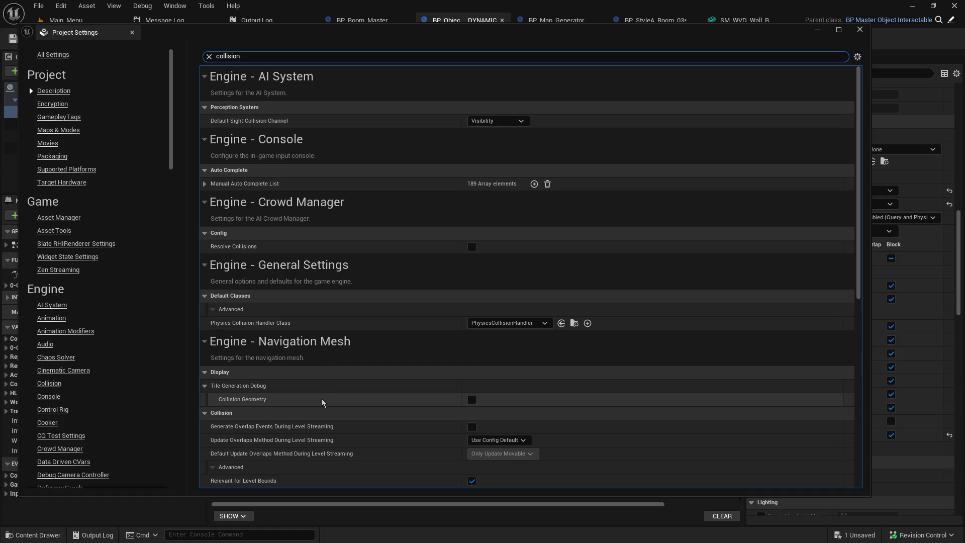
scroll(322, 372, down, 10)
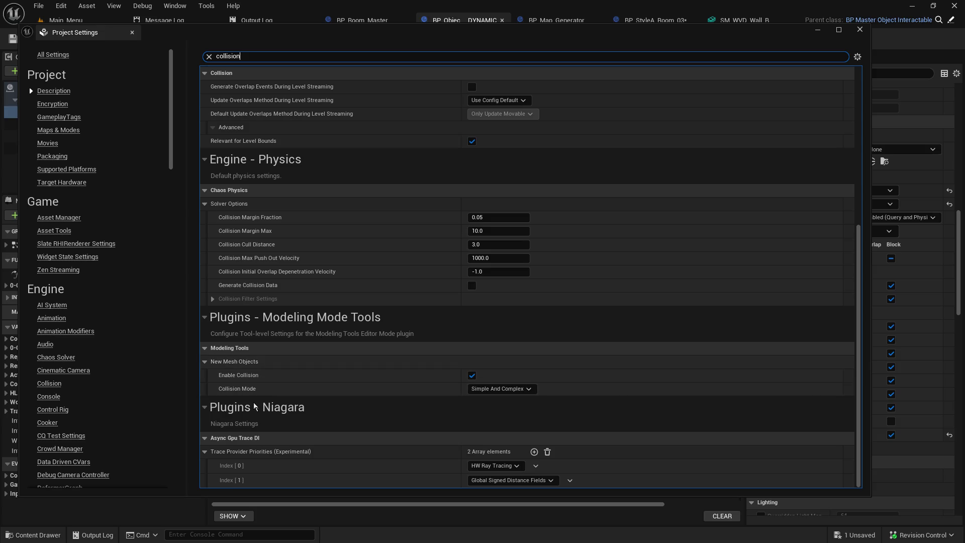
text( chan)
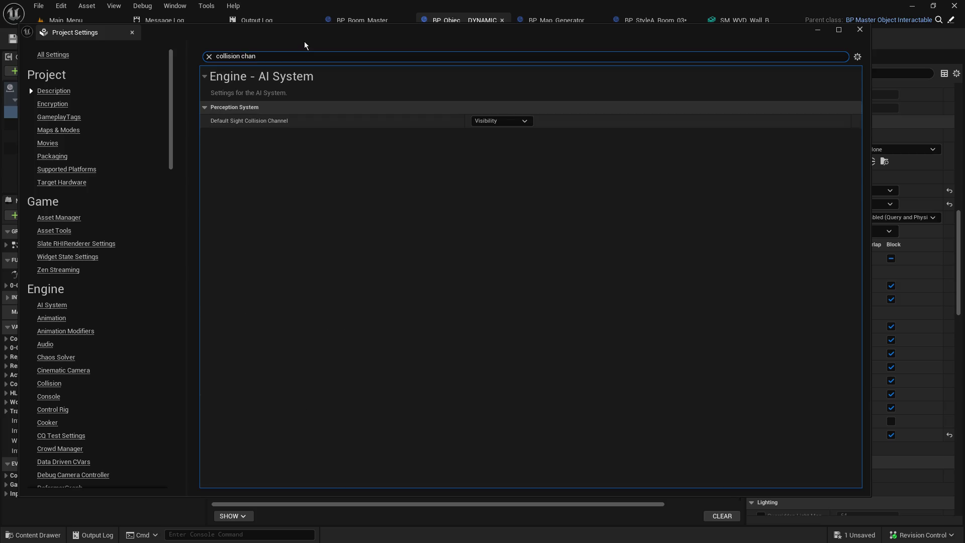
double_click(239, 57)
key(BackSpace)
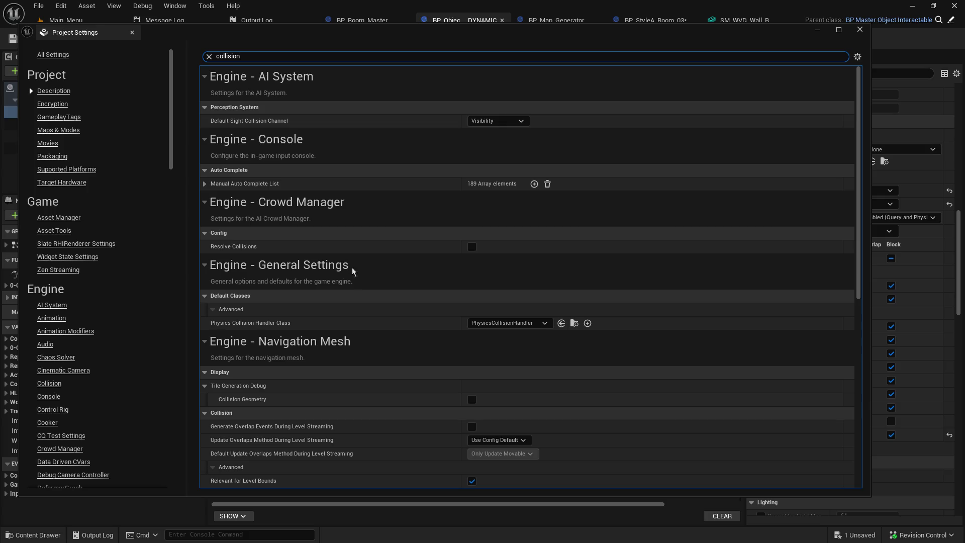
click(294, 317)
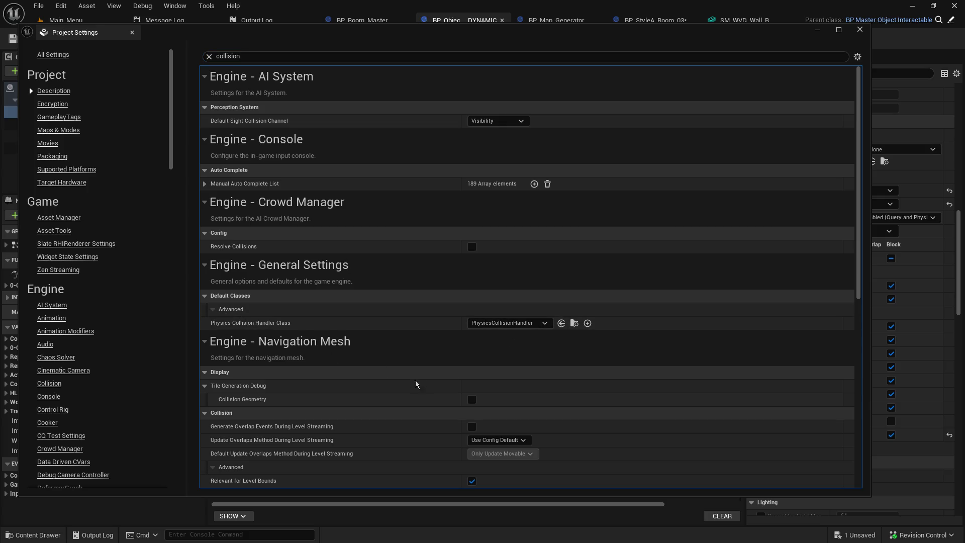
scroll(455, 416, down, 3)
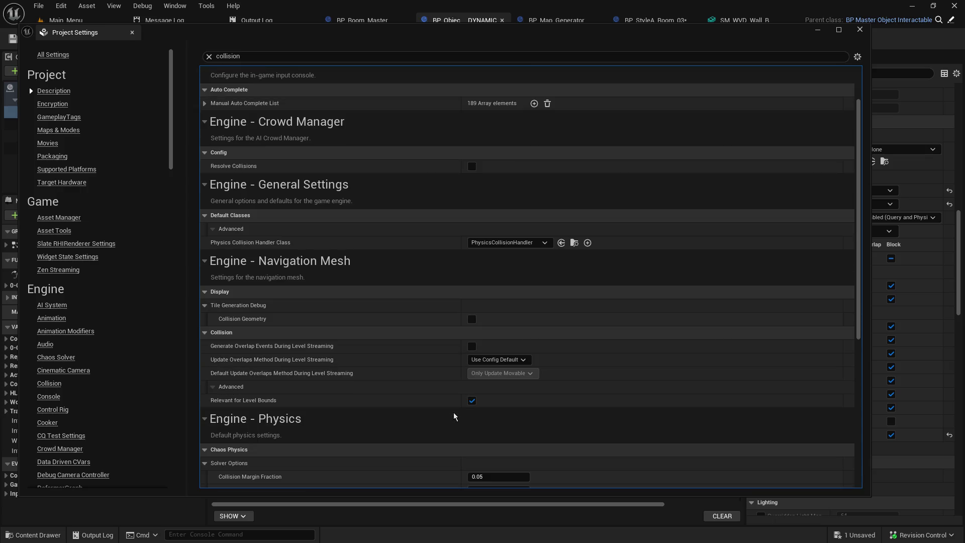
scroll(455, 416, down, 2)
scroll(454, 413, down, 5)
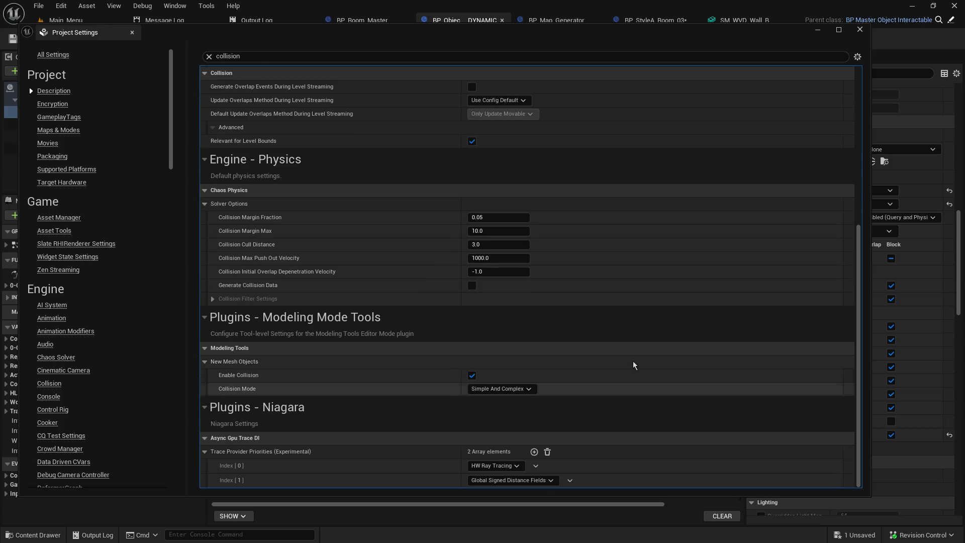
click(241, 56)
drag(240, 56, 227, 56)
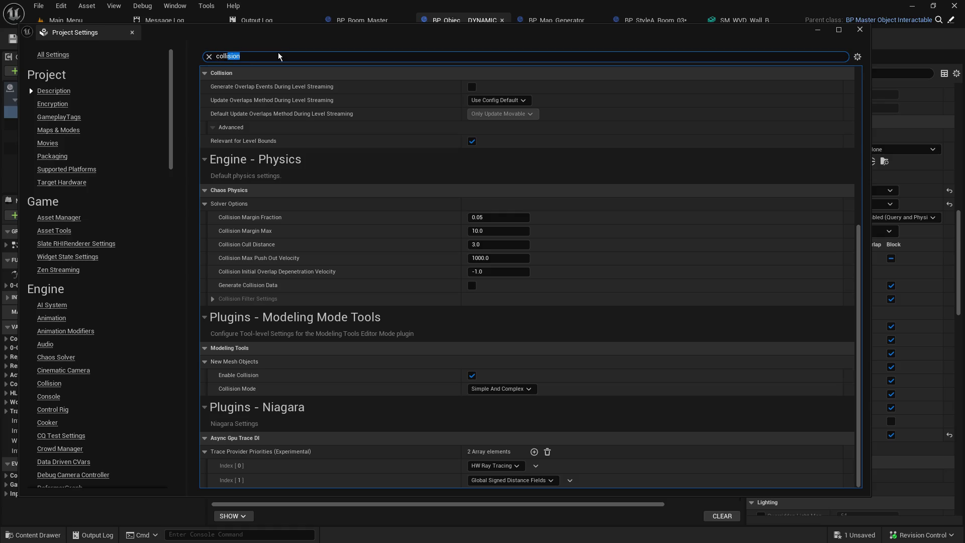
text(der)
key(ctrl+a)
key(BackSpace)
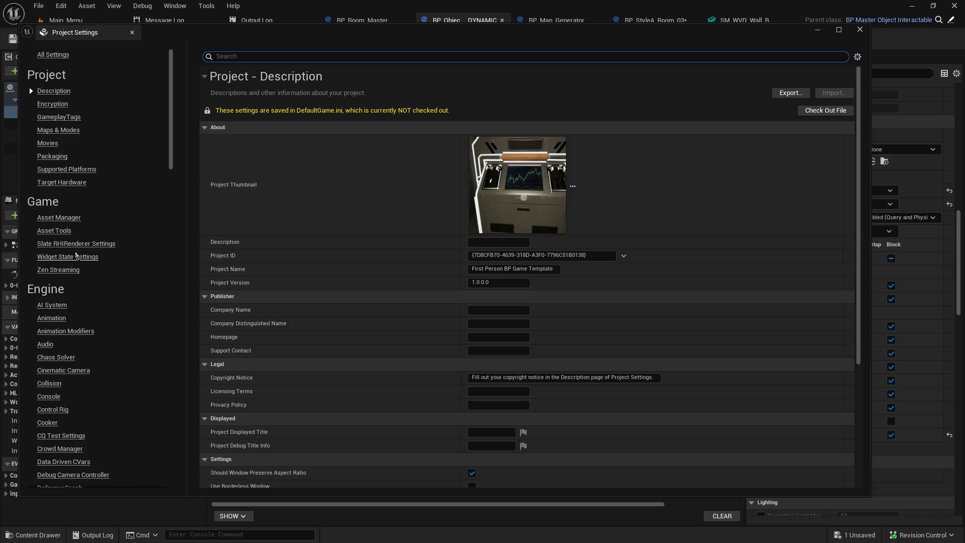
Browse the Asset Manager, Asset Tools, Slate RHIRenderer, Widget State and Zen Streaming settings pages.
click(71, 220)
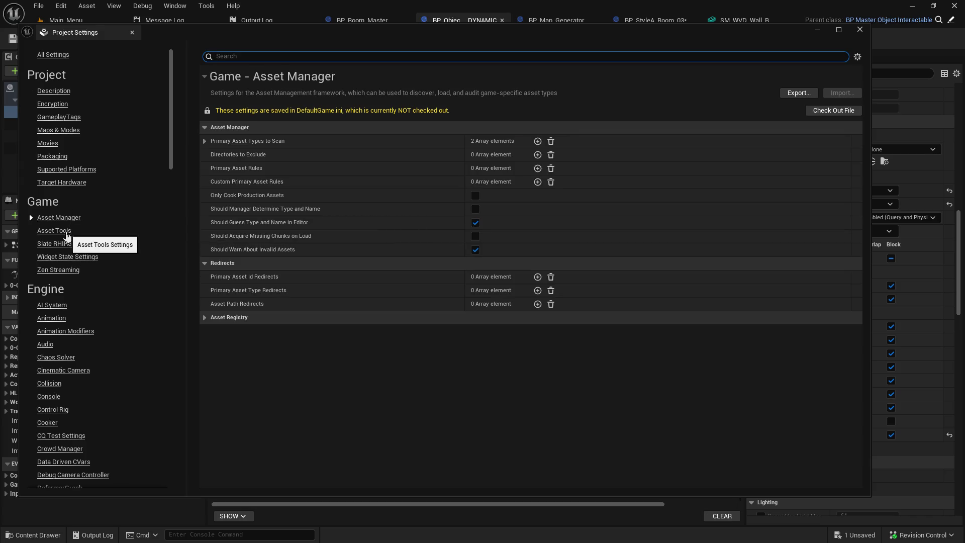
click(67, 232)
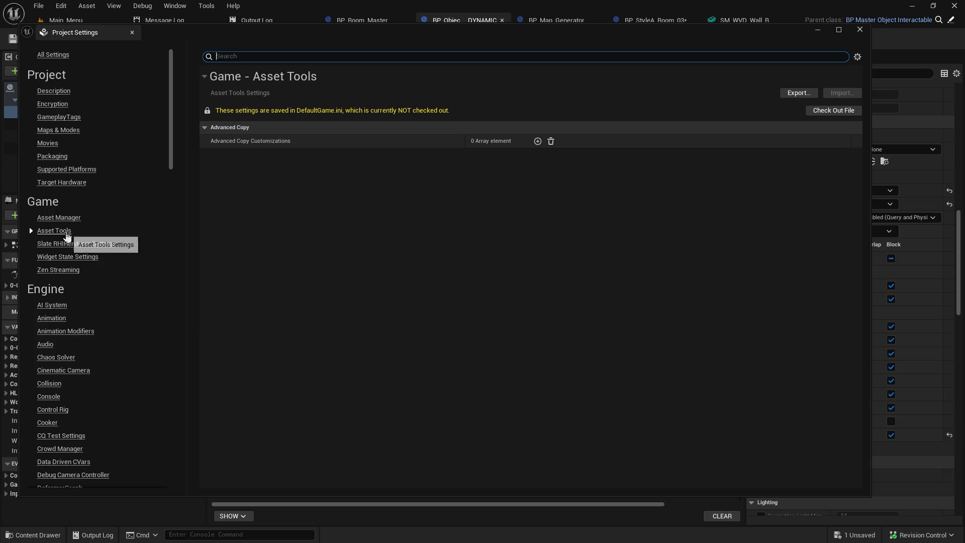
click(67, 244)
click(71, 261)
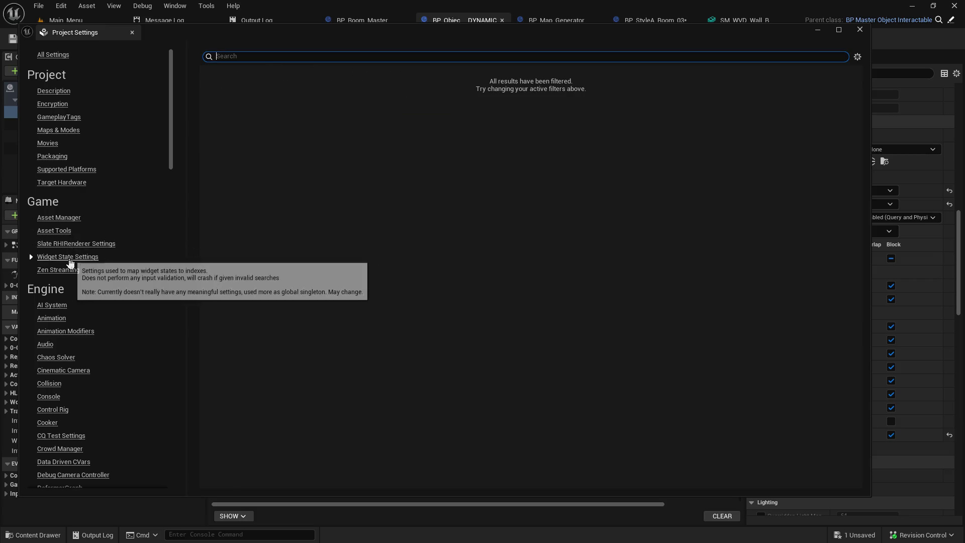
click(74, 271)
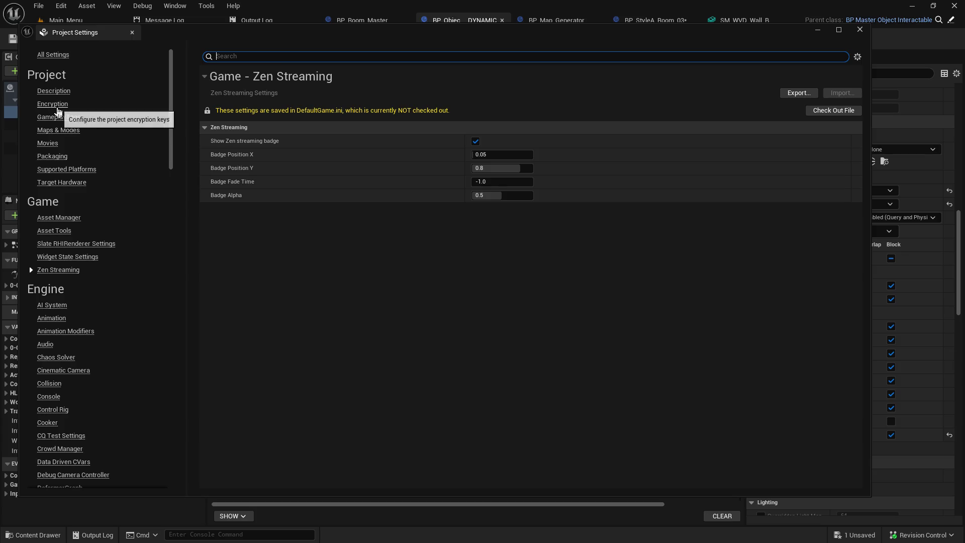
Browse the Maps & Modes, Movies and Supported Platforms pages, ending on Packaging.
click(59, 132)
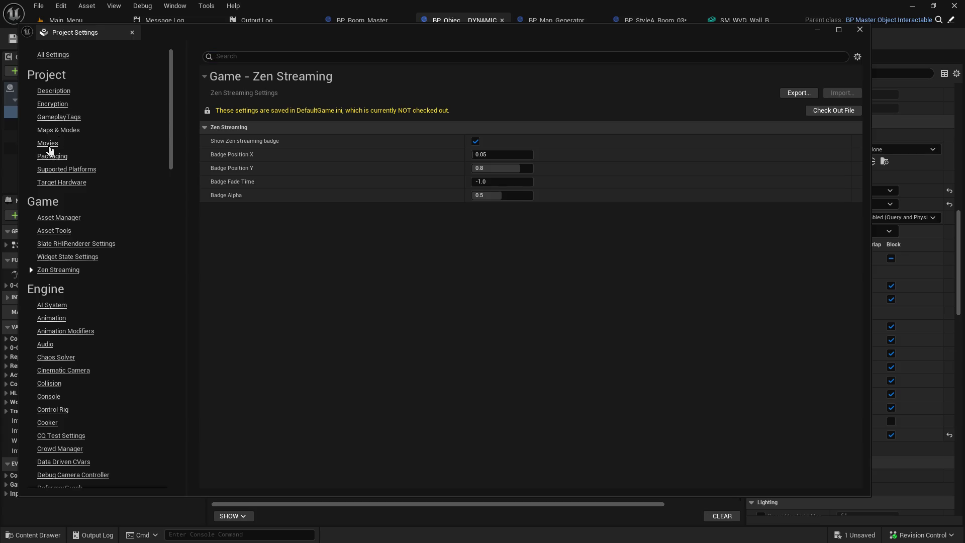
click(48, 145)
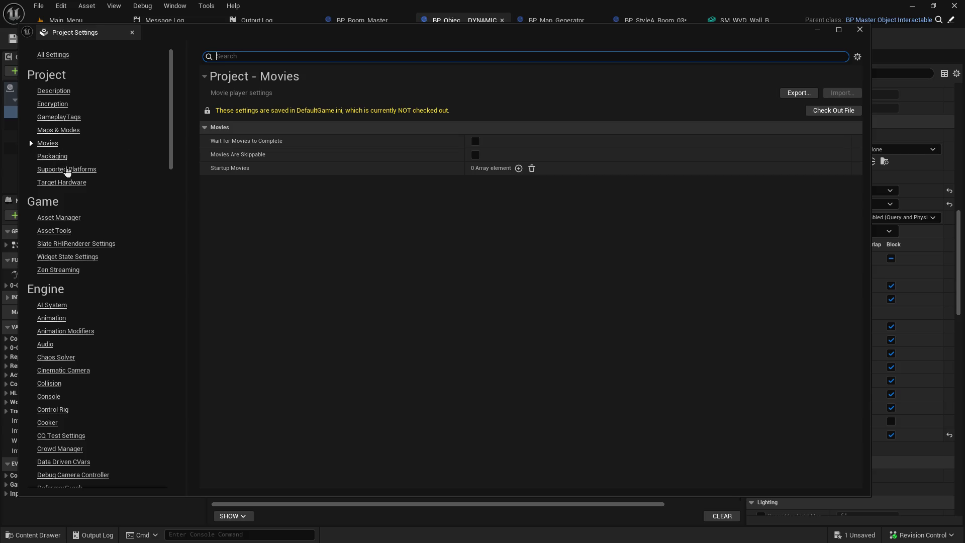
click(70, 170)
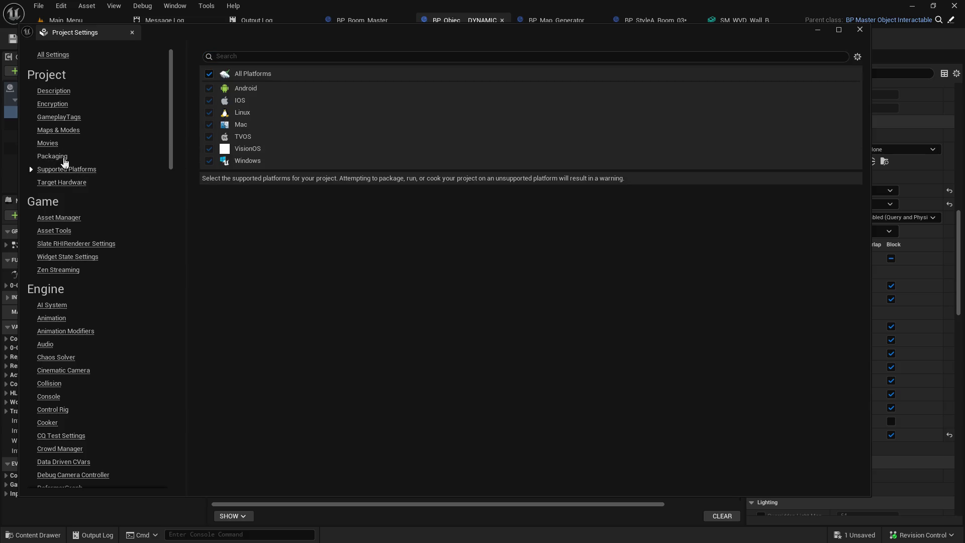
click(64, 159)
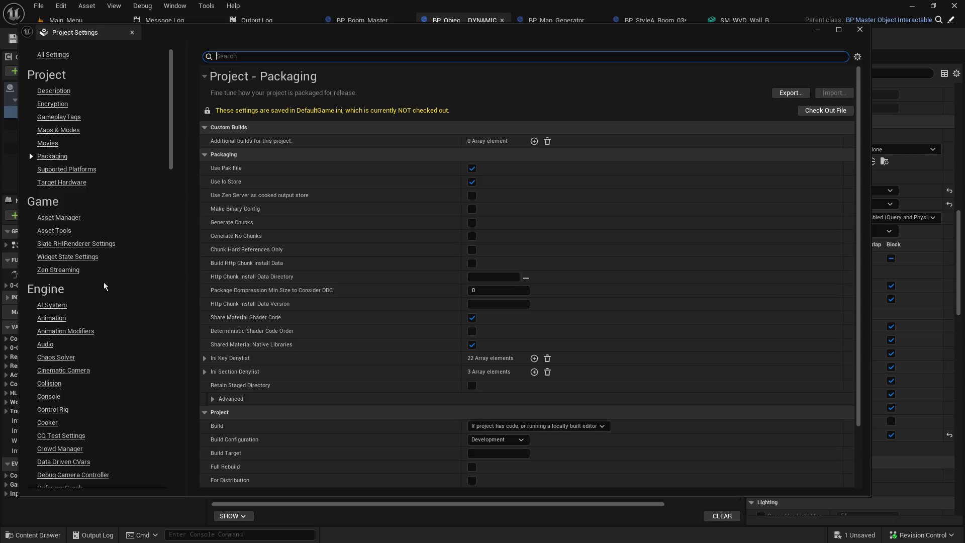
scroll(125, 355, down, 3)
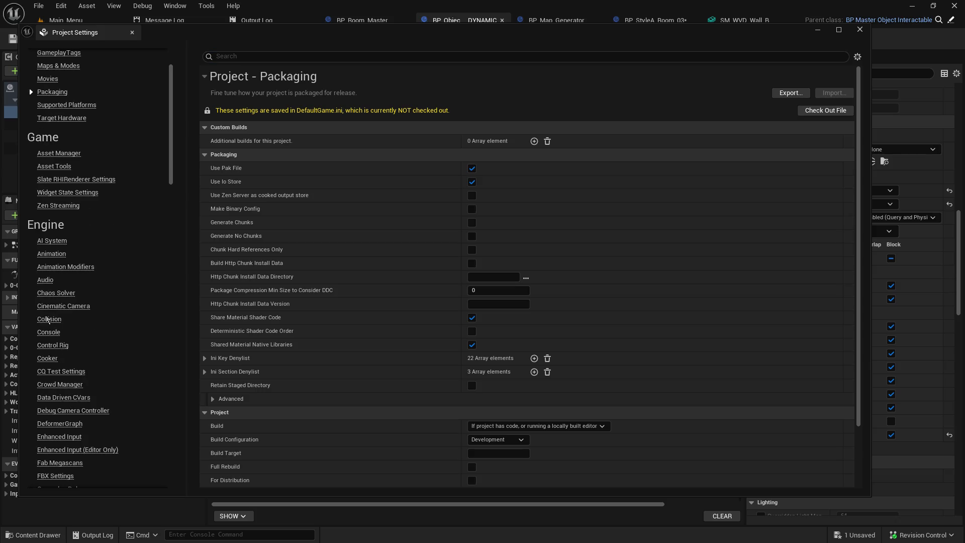
In Engine – Collision, expand the presets, scroll the list and edit the Objects object channel.
click(50, 320)
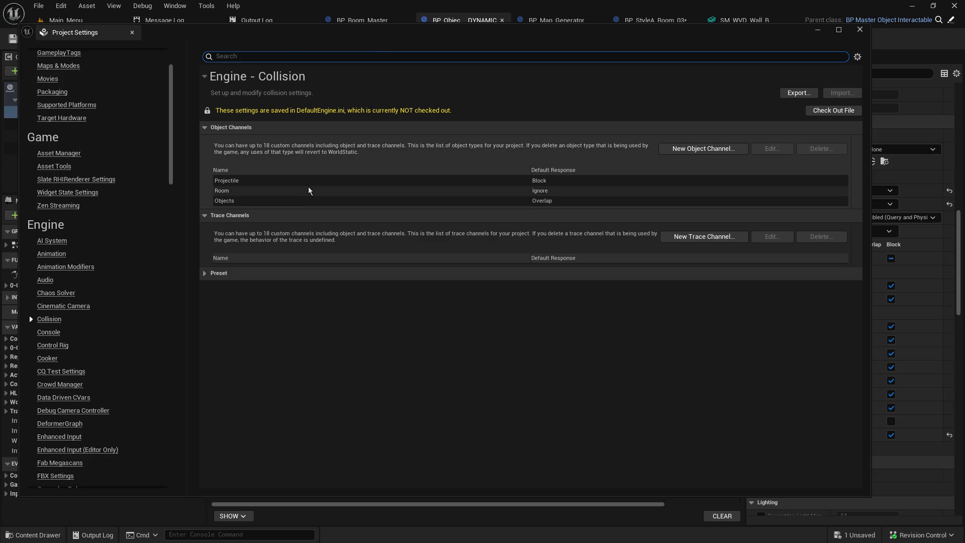
click(204, 273)
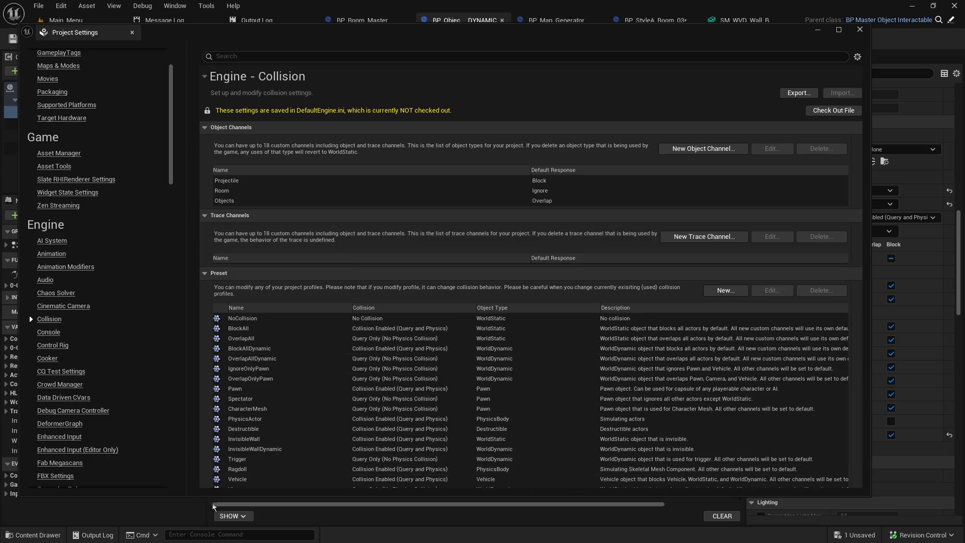
drag(193, 497, 201, 489)
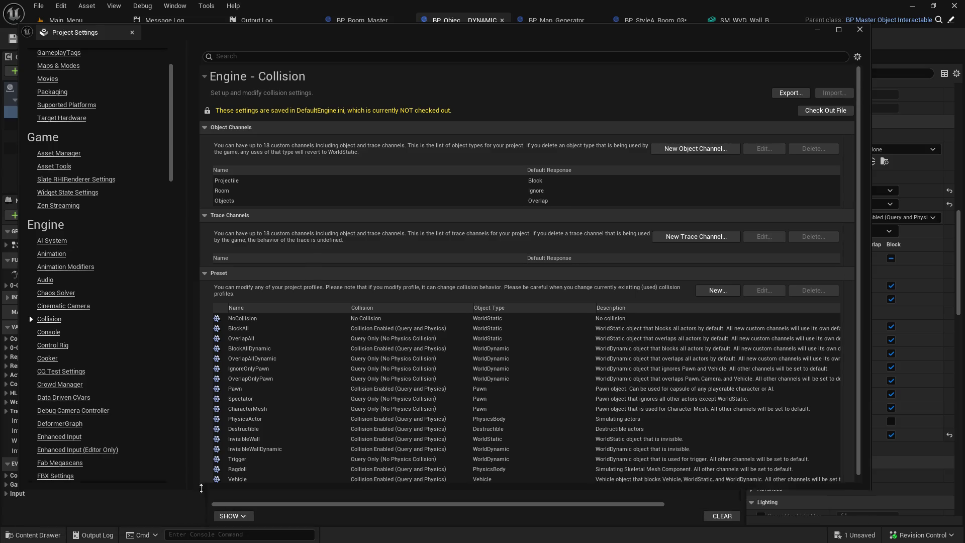
scroll(853, 288, down, 1)
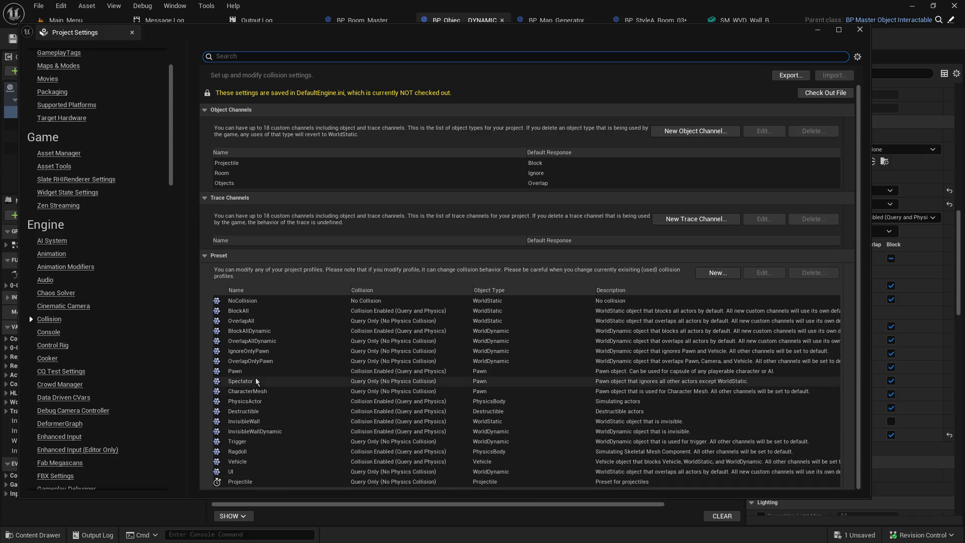
scroll(321, 339, up, 1)
scroll(321, 345, down, 1)
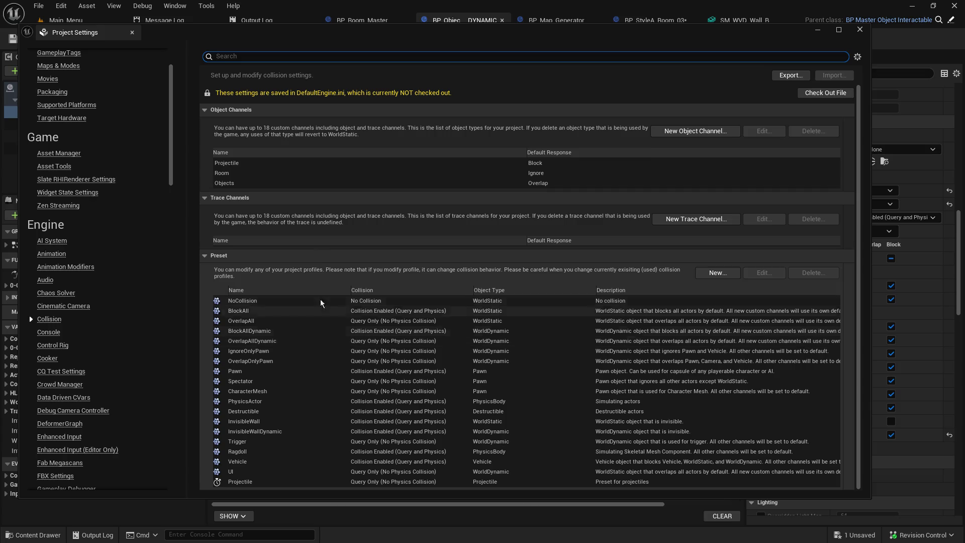
click(238, 184)
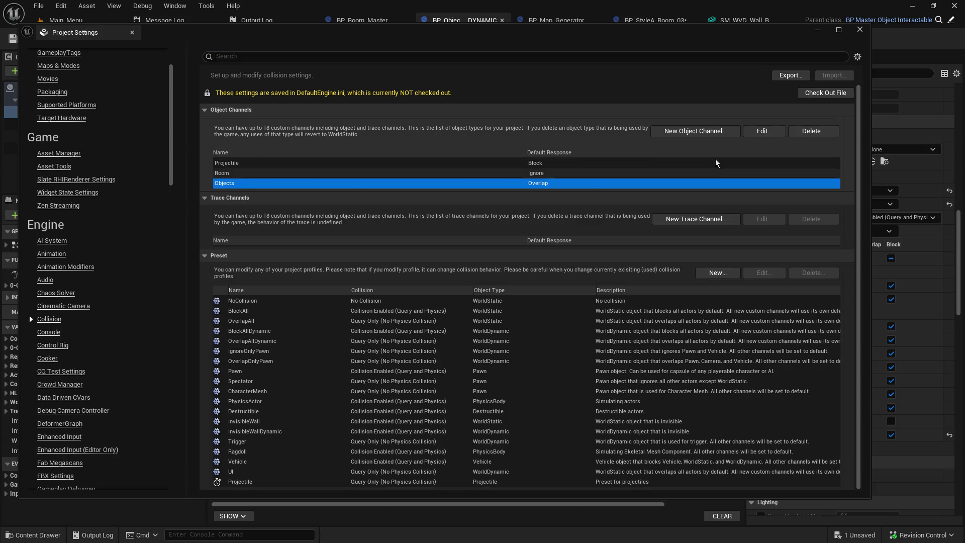
click(774, 132)
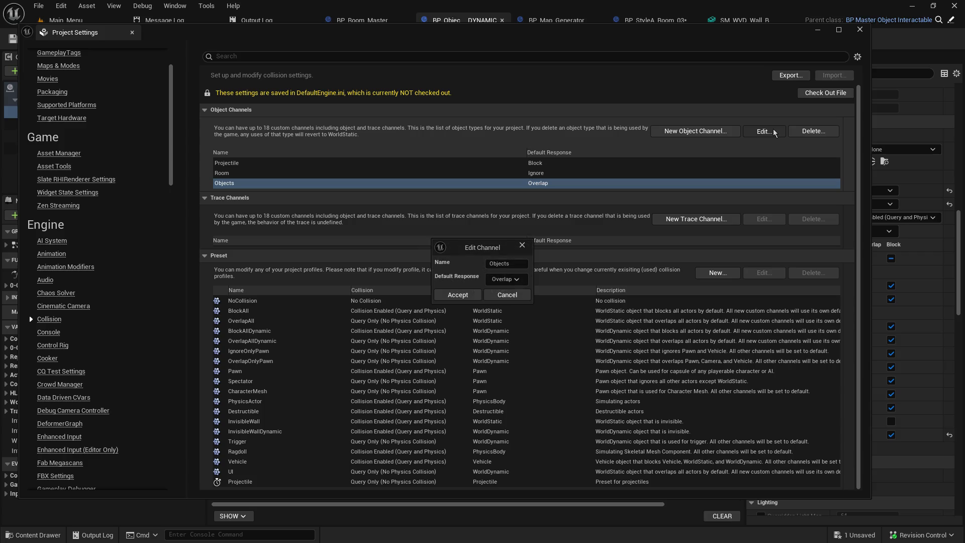
click(524, 278)
click(523, 278)
click(528, 246)
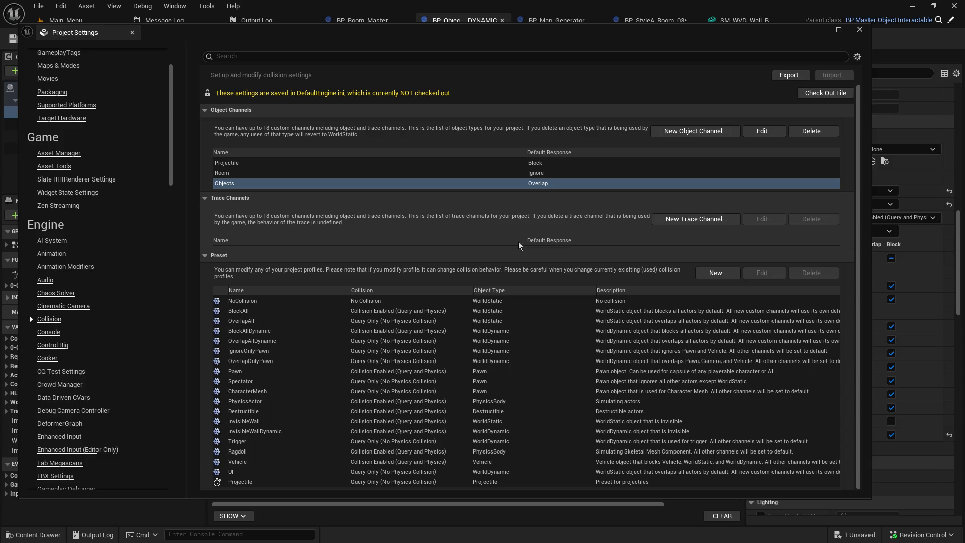
Set the Pawn collision preset to Block the Objects channel, then close Project Settings.
click(259, 372)
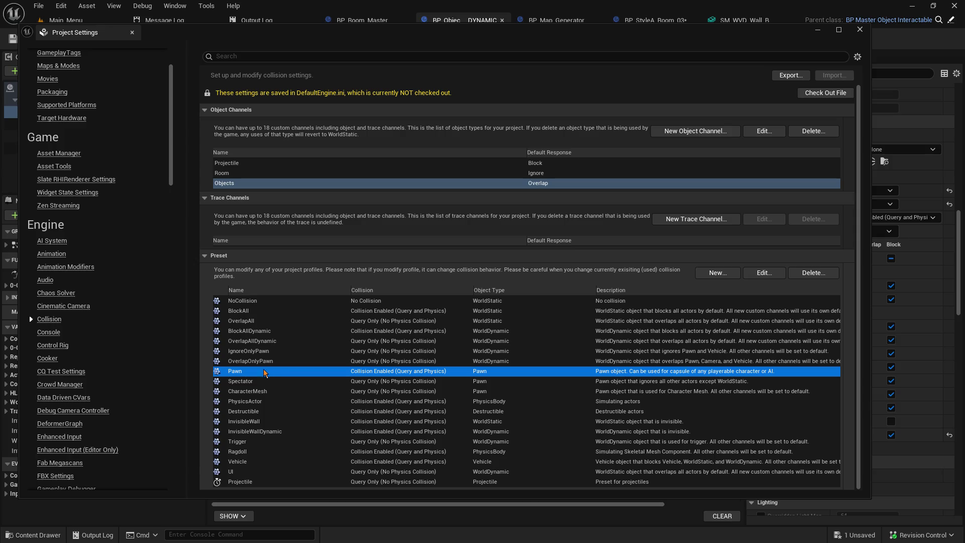
click(765, 275)
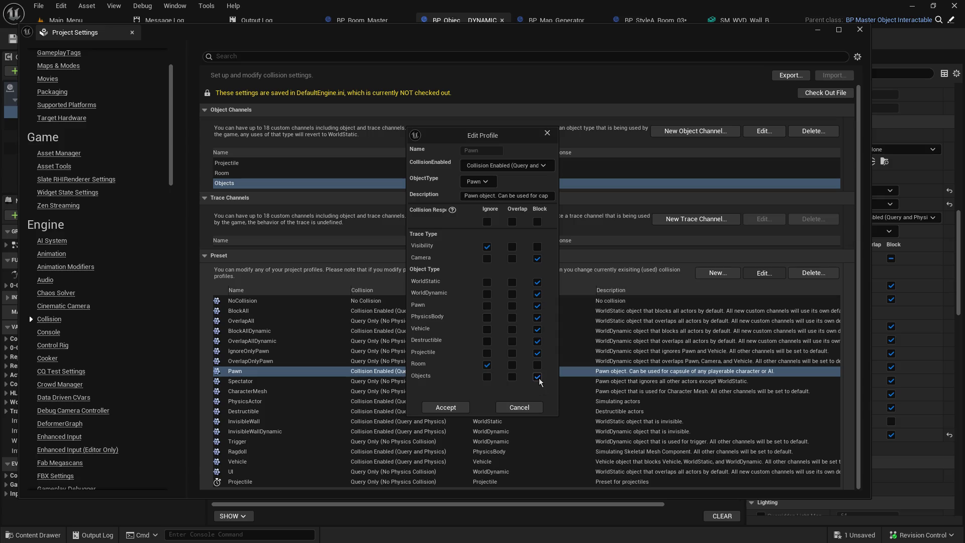
click(464, 408)
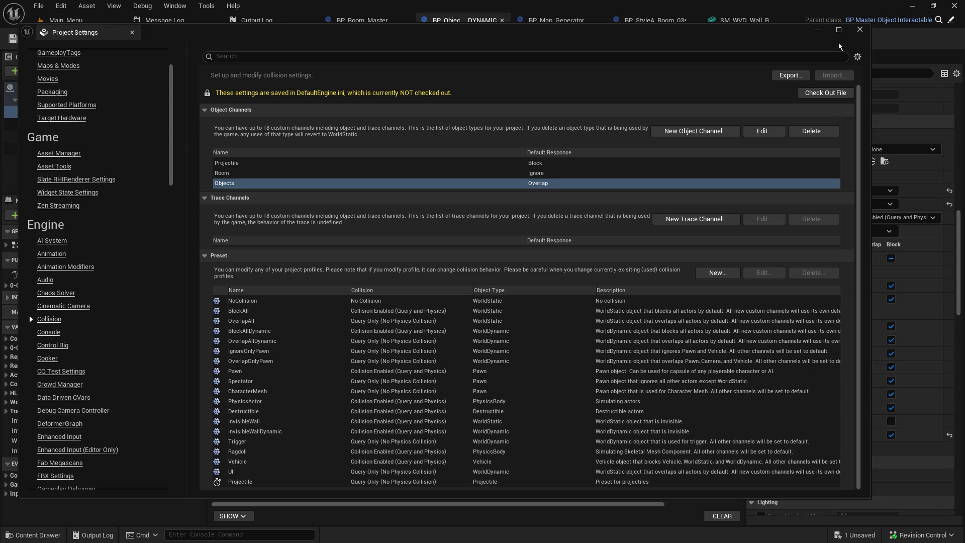
click(819, 31)
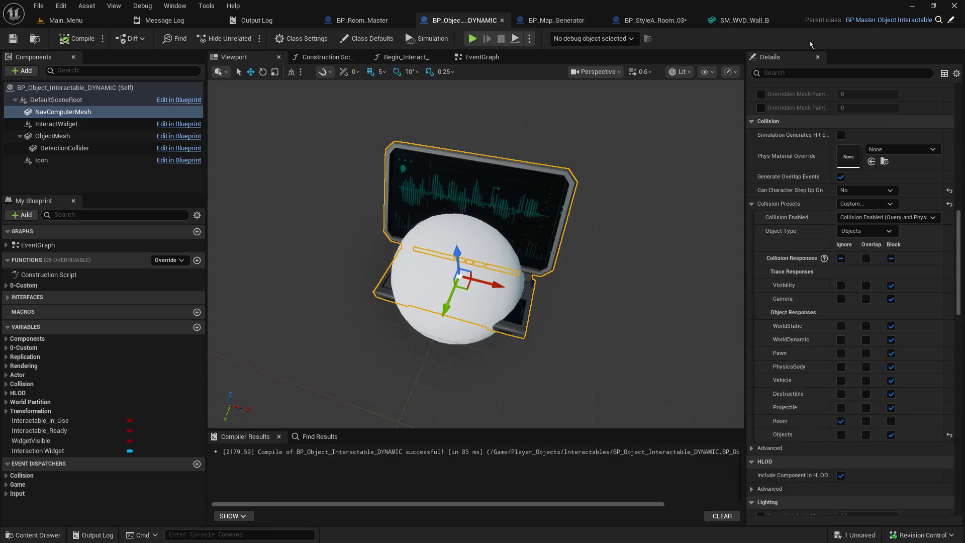
Set the NavComputerMesh's Objects response to Overlap and switch to the Main_Menu level.
click(866, 435)
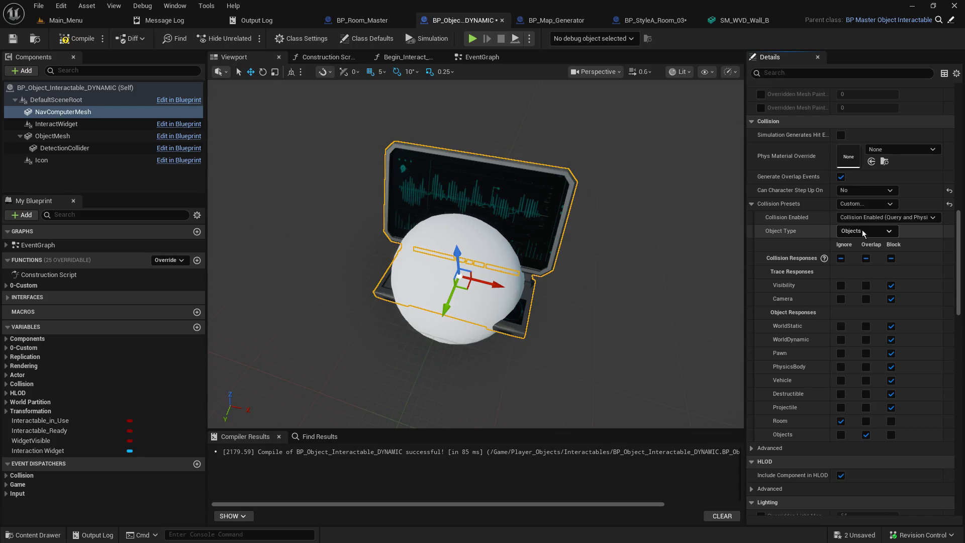
click(74, 23)
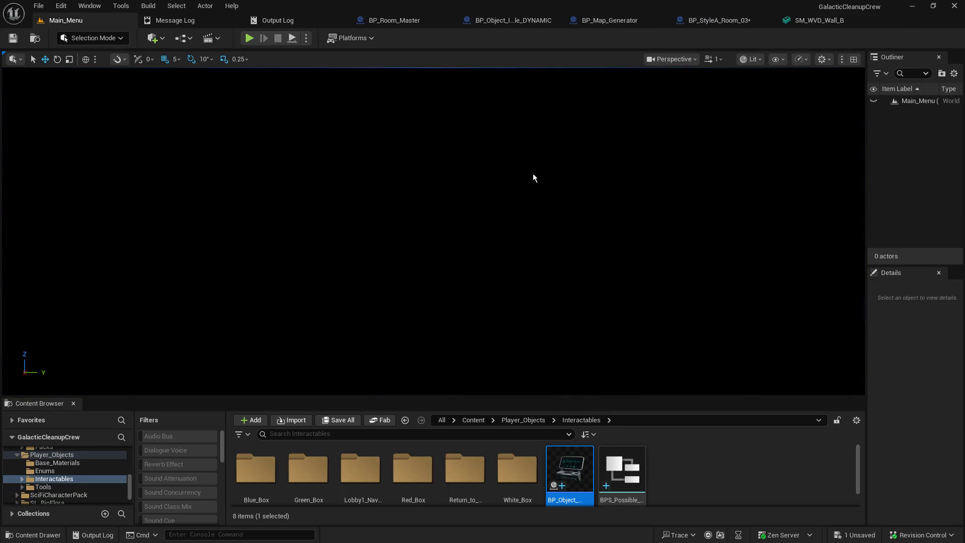
Play in editor as Host, walk toward the vending machine, then stop the session.
click(250, 37)
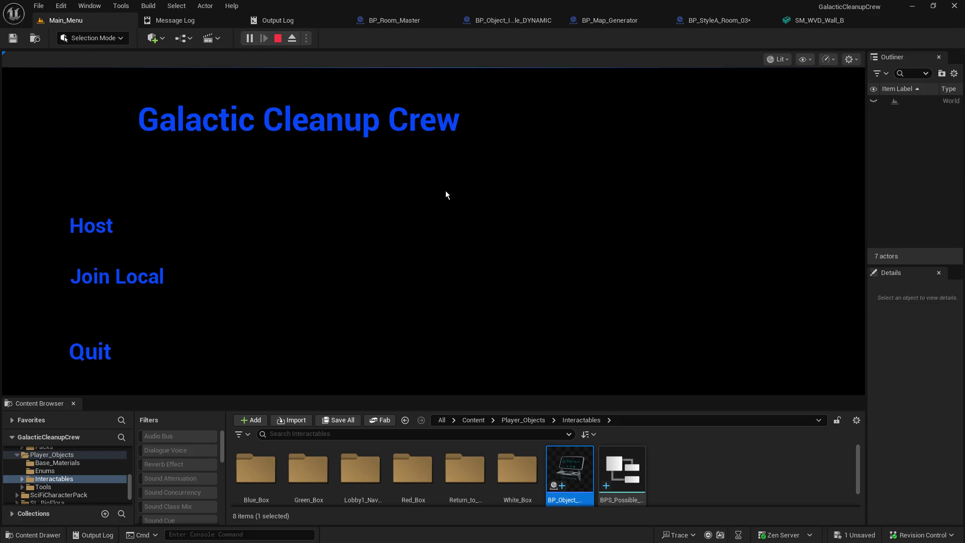
click(98, 225)
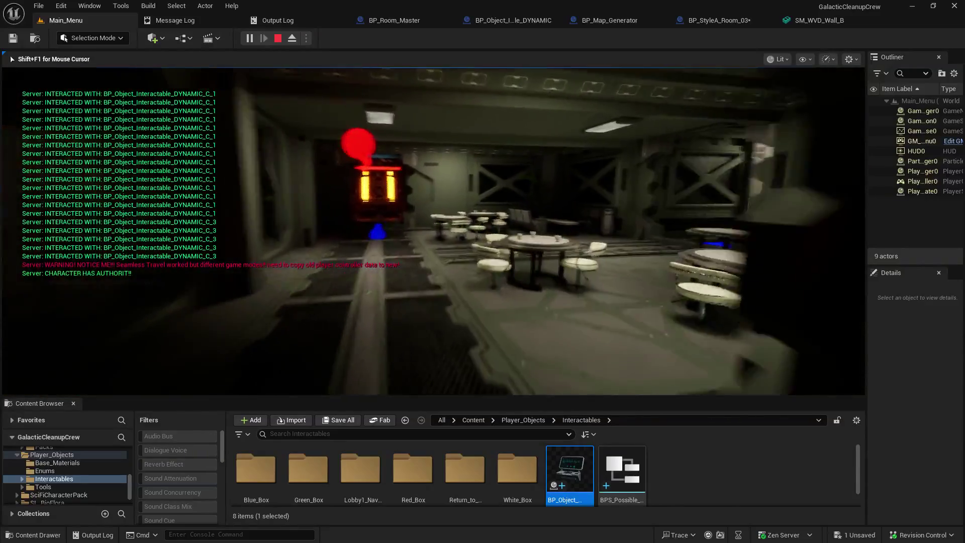
key(w)
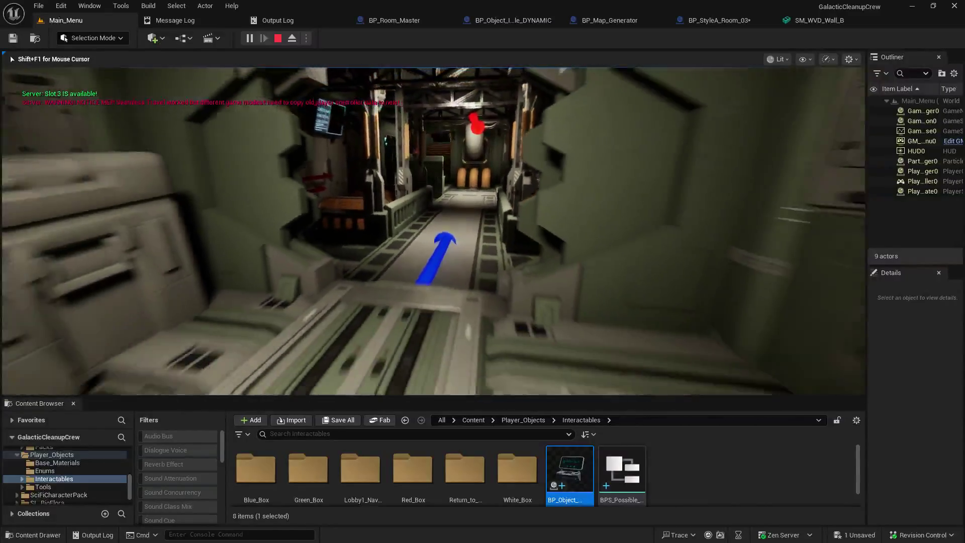
key(Escape)
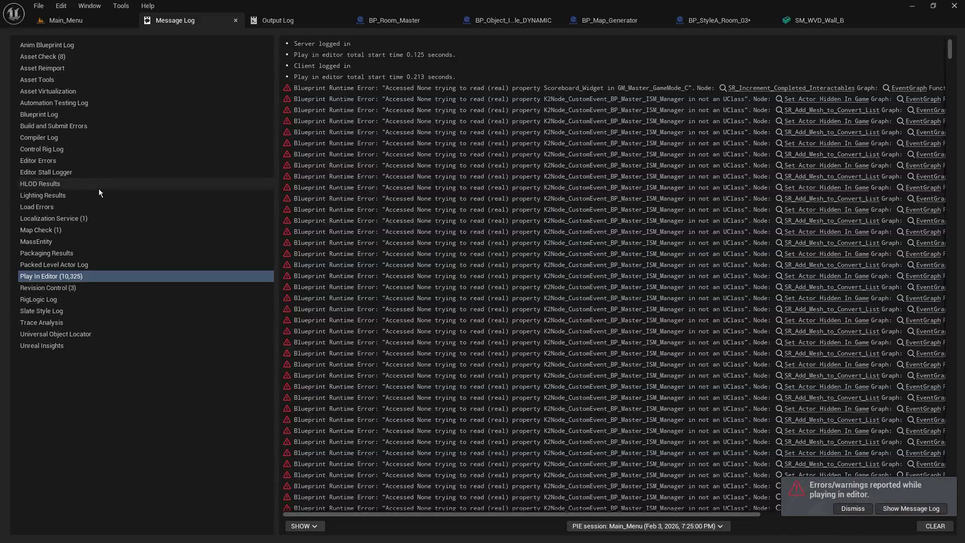
From the Main_Menu level, start Play, host a game and give the game viewport input focus.
click(100, 20)
click(247, 39)
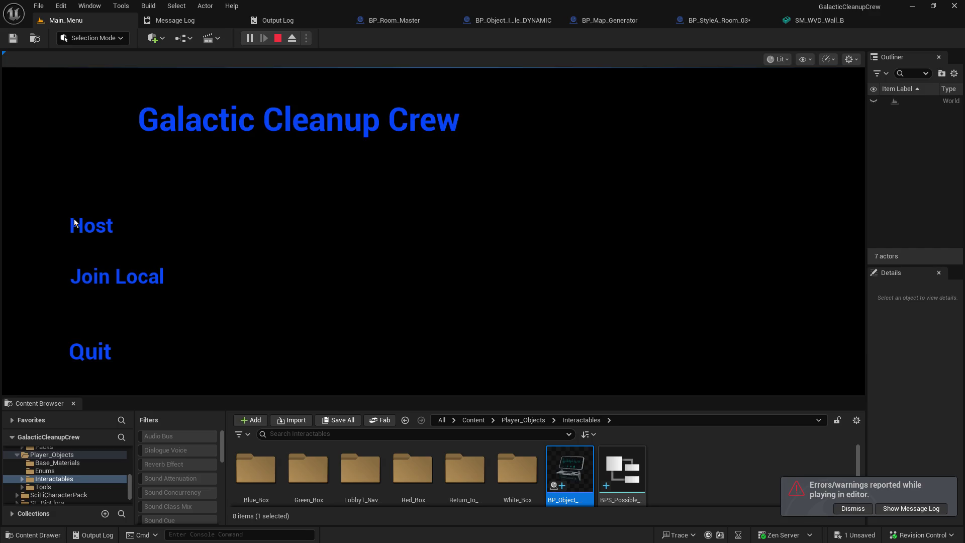
click(75, 225)
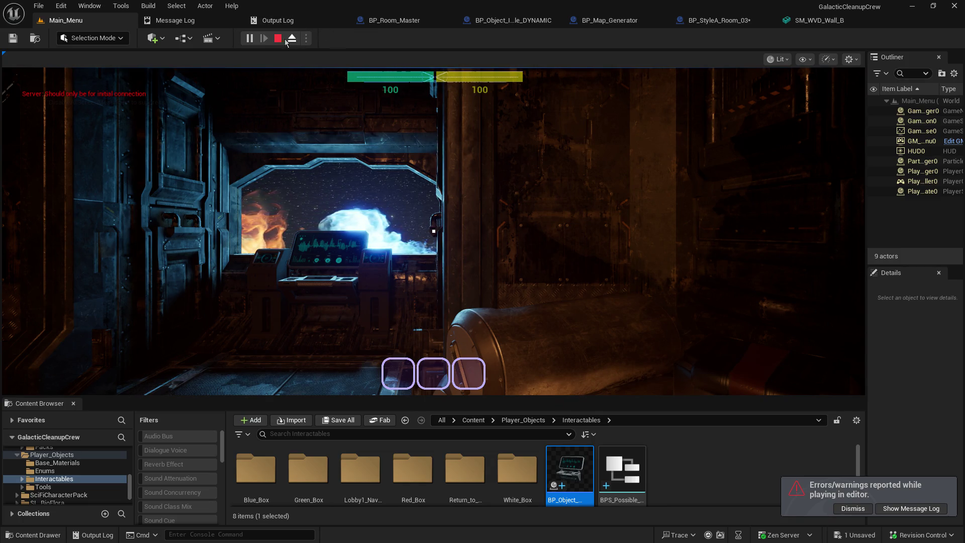
click(432, 227)
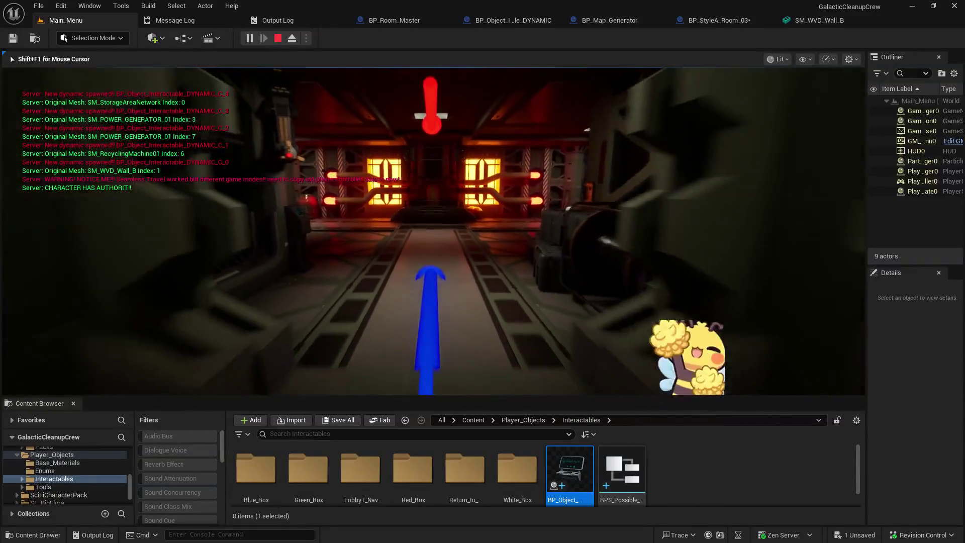
Release the mouse from the running game with Shift+F1.
key(shift+F1)
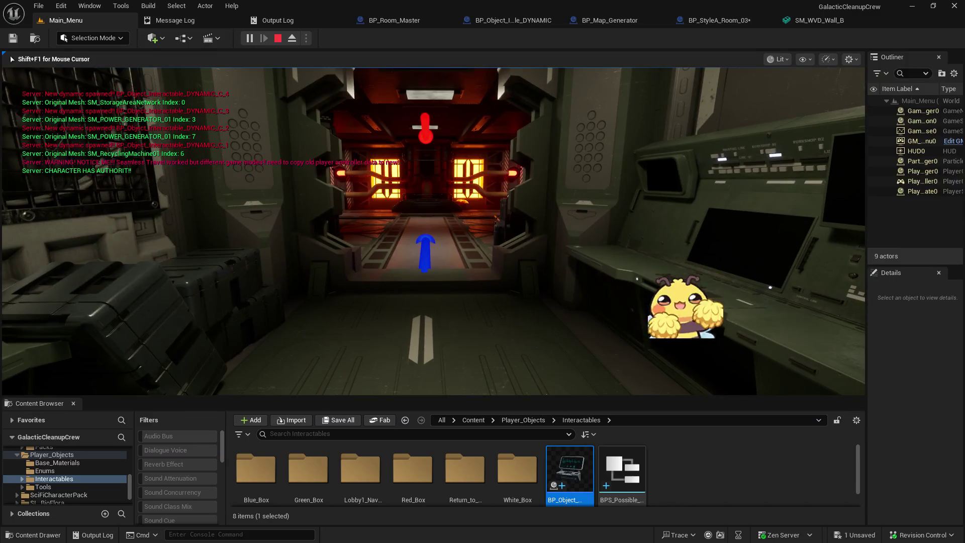
Switch to the BP_StyleA_Room_03 blueprint and enlarge its Components tree.
click(703, 24)
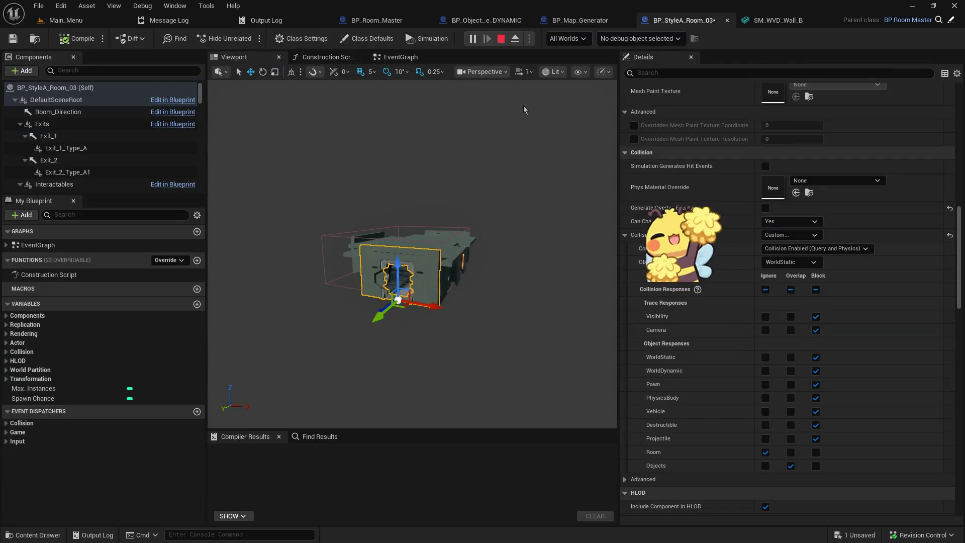
scroll(401, 301, up, 3)
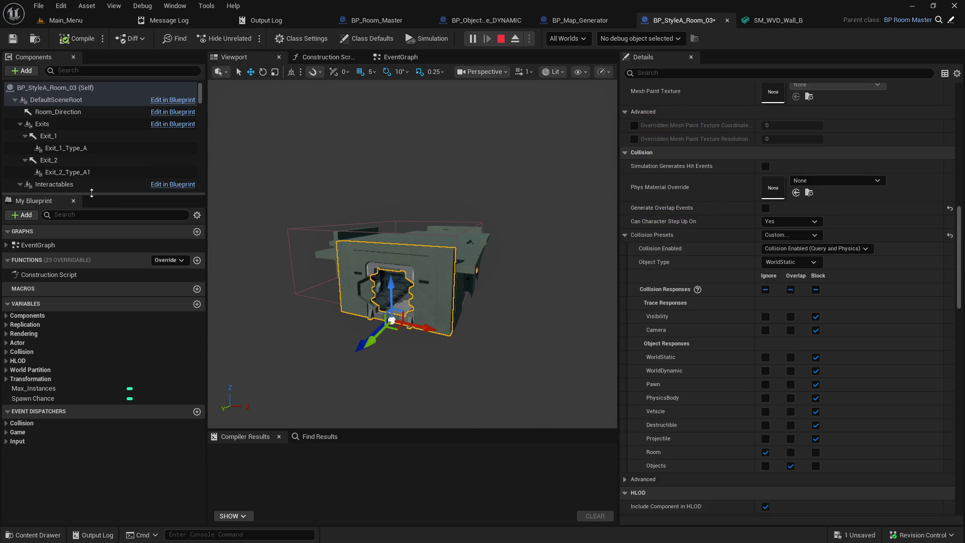
drag(91, 194, 92, 303)
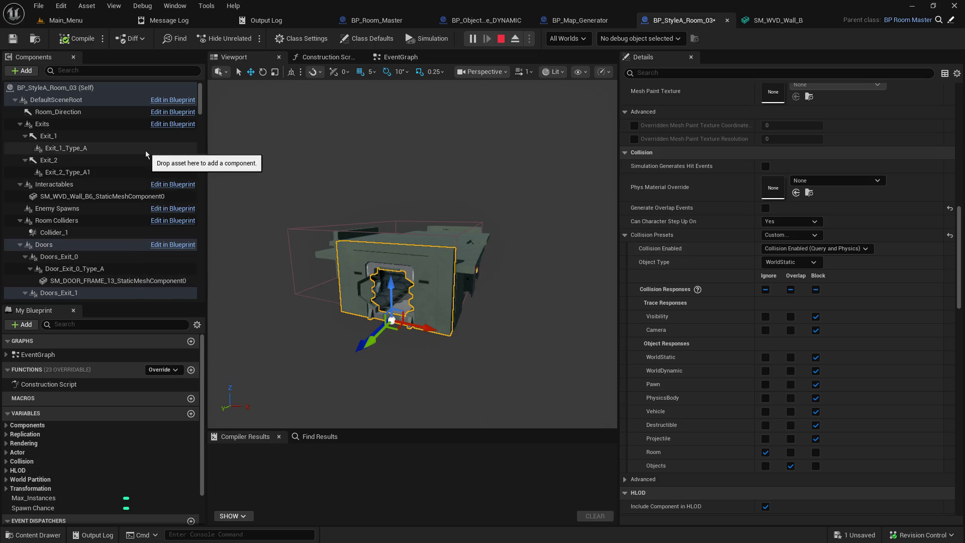
click(399, 304)
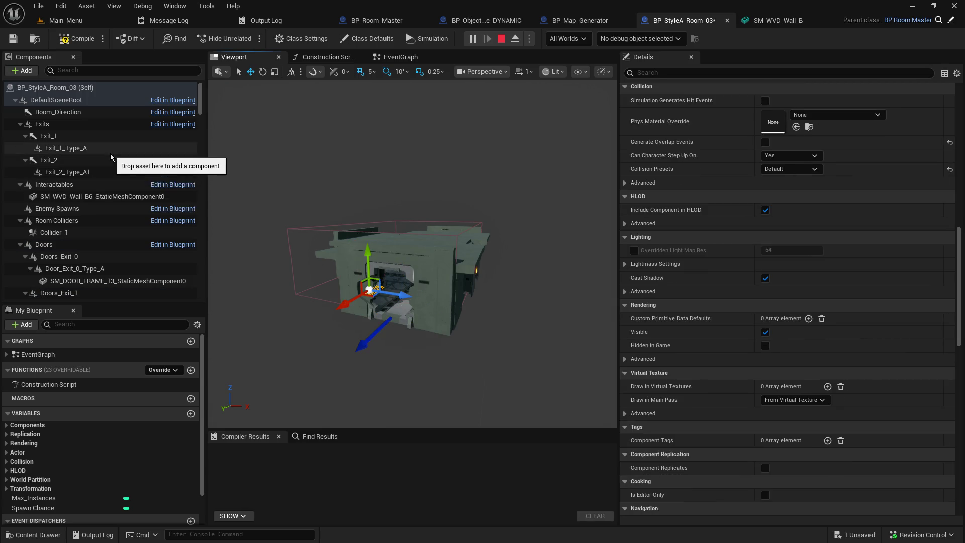
Check Exit_1, then focus the view on Exit_2 and fly into the room interior.
click(52, 137)
scroll(413, 251, up, 5)
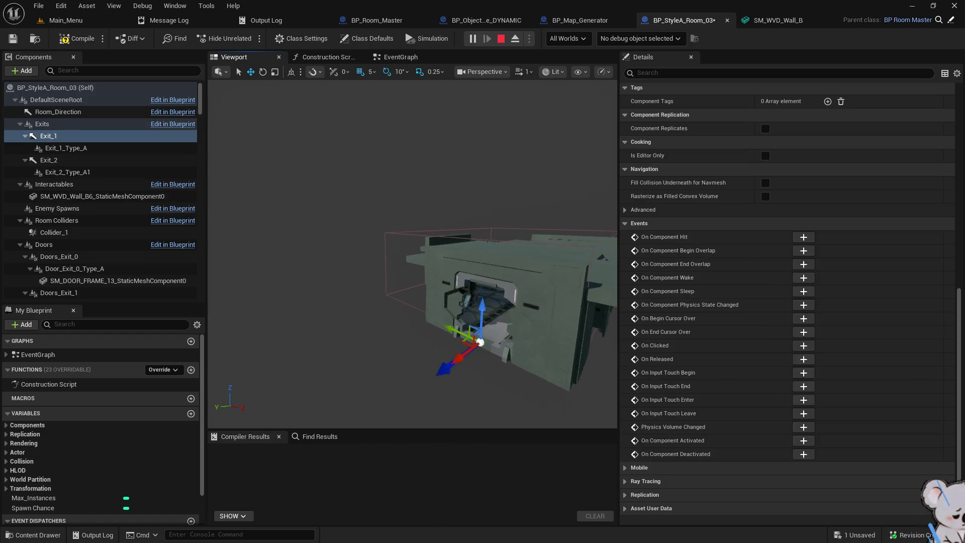
click(65, 161)
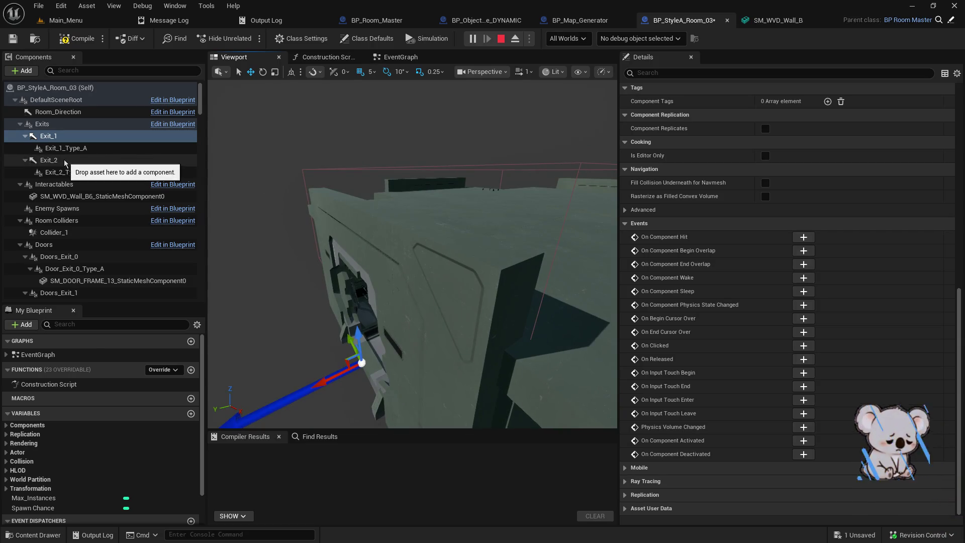
double_click(65, 160)
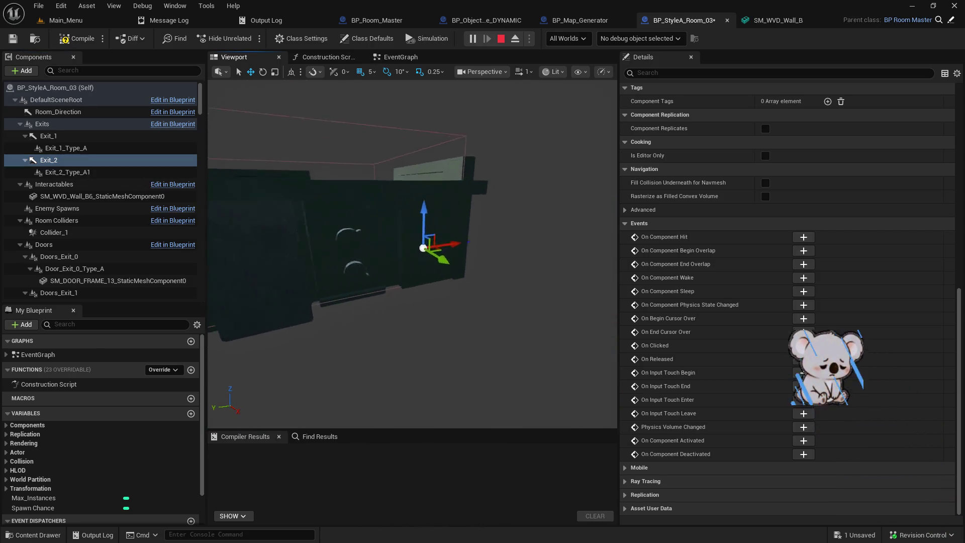
key(w)
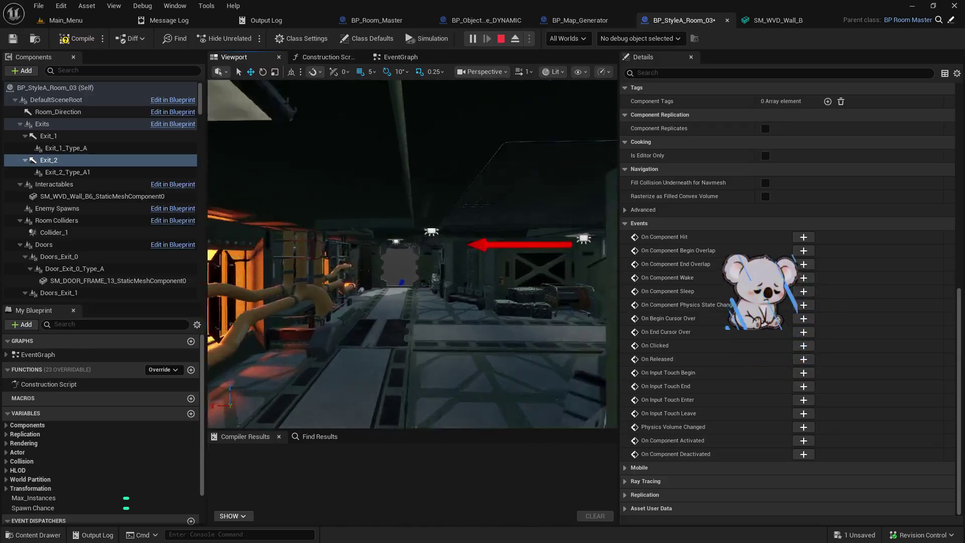